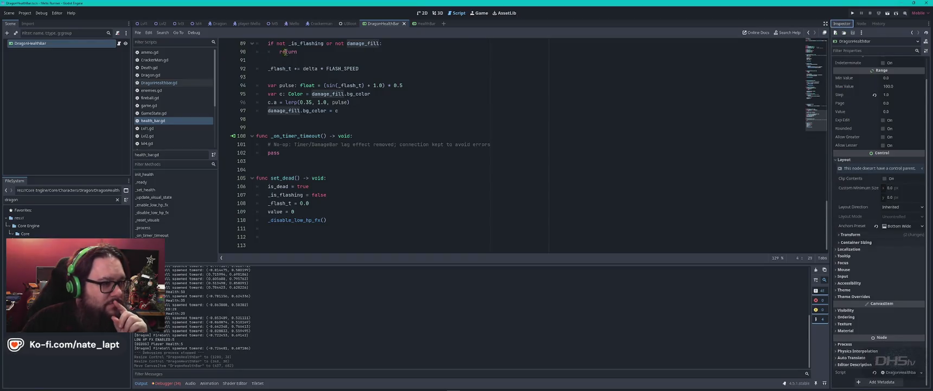
Step: Set the DragonHealthBar progress bar's Step to 0.5 after checking the HealthBar scene
left_click(419, 24)
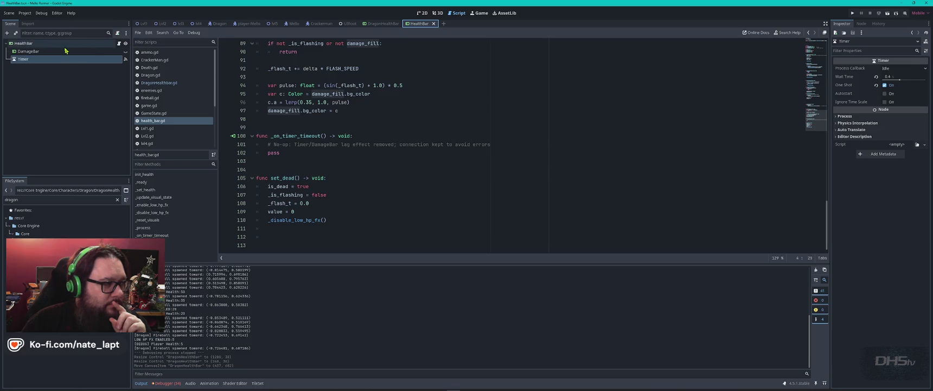
left_click(63, 48)
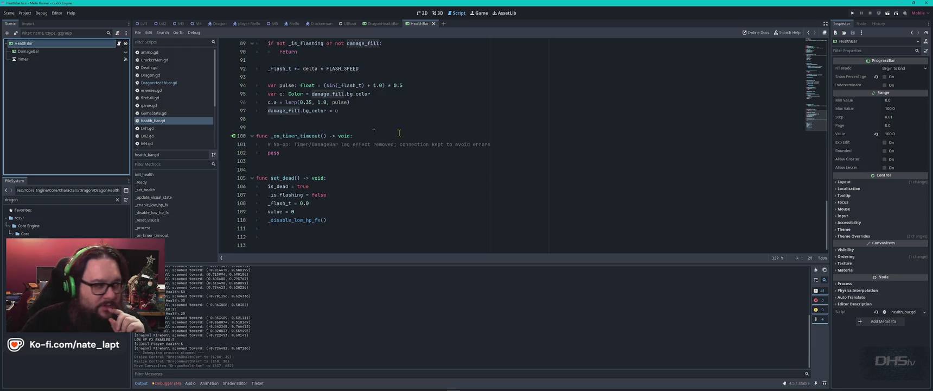
left_click(378, 23)
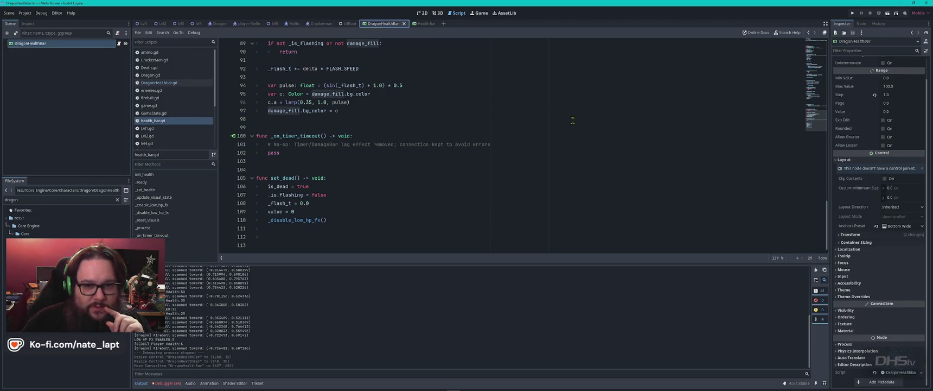
left_click(901, 95)
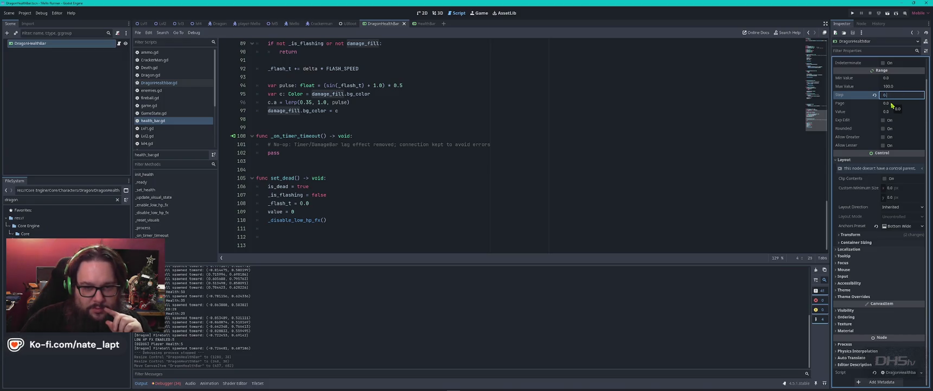
type("5")
key("Return")
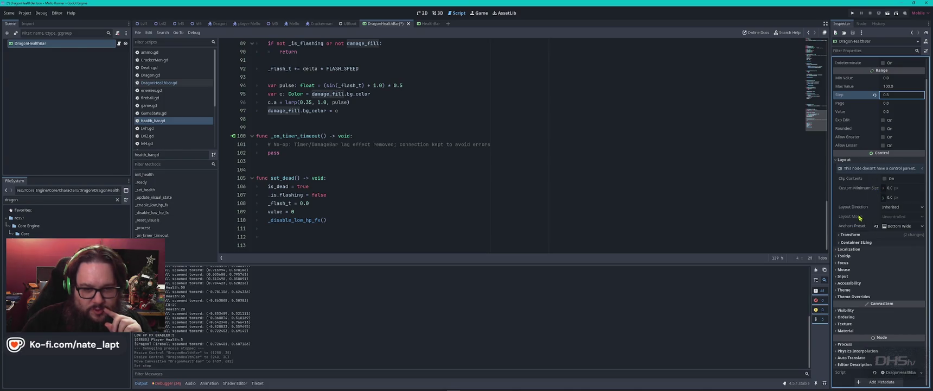
scroll(845, 125, "up", 1)
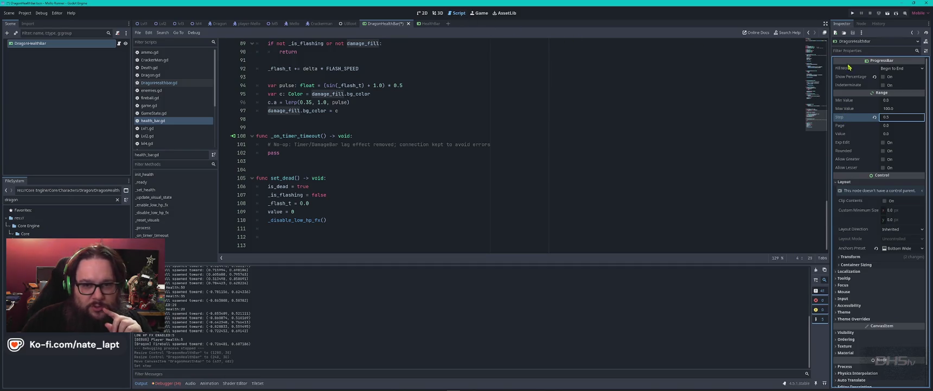
Step: Set the bar's Value to 100 and view it on the 2D canvas
left_click(436, 23)
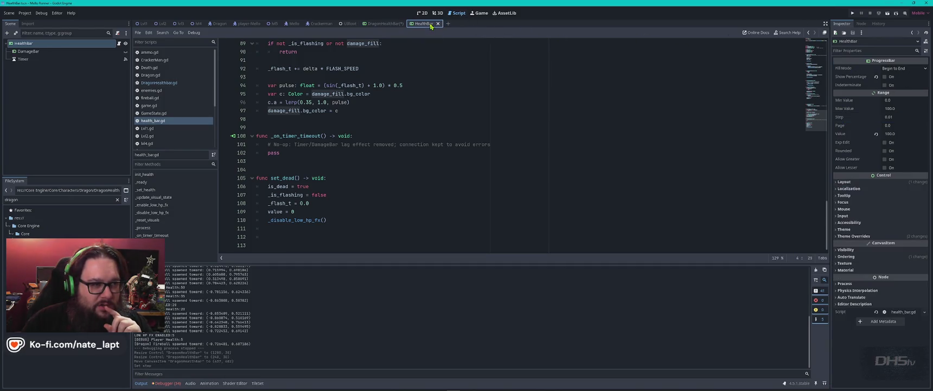
left_click(71, 48)
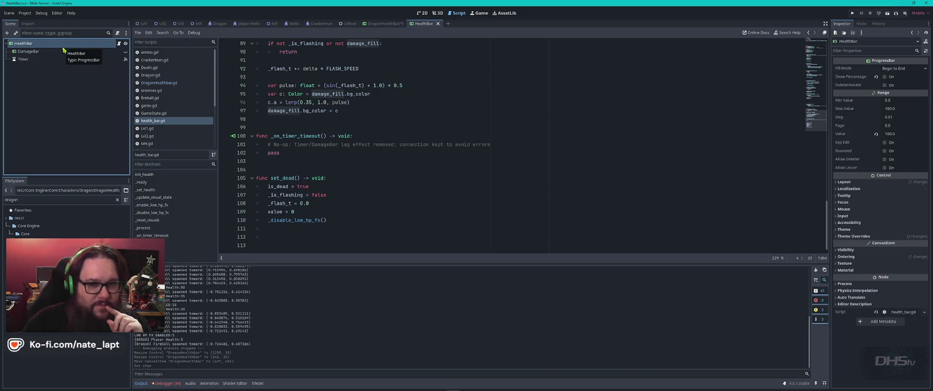
left_click(379, 25)
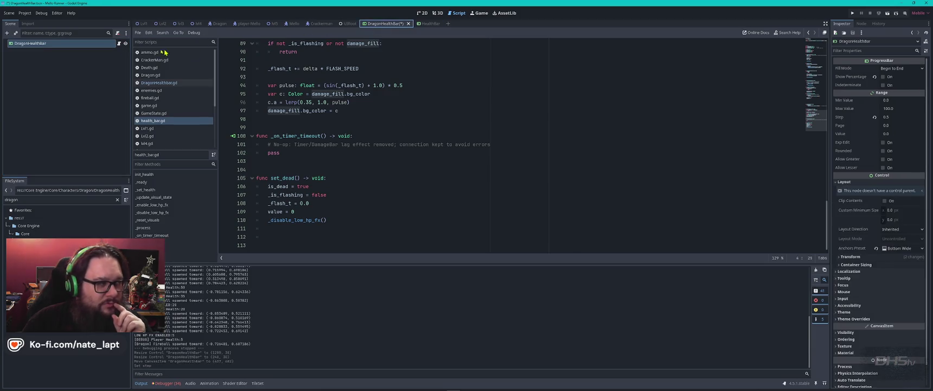
left_click(889, 134)
type("100")
key("Return")
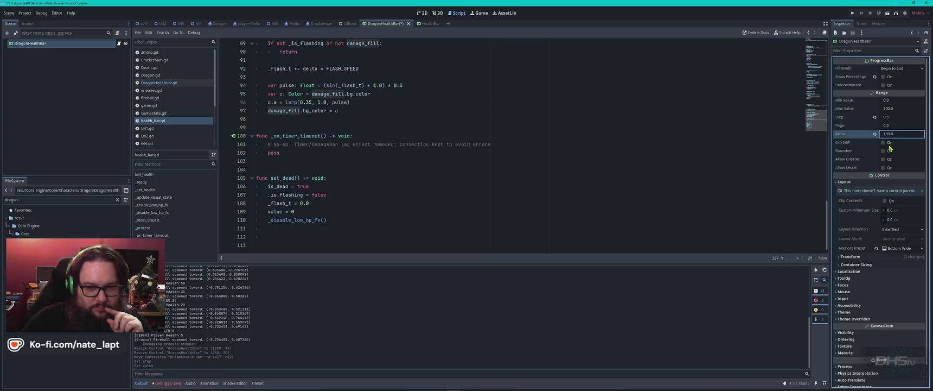
left_click(422, 12)
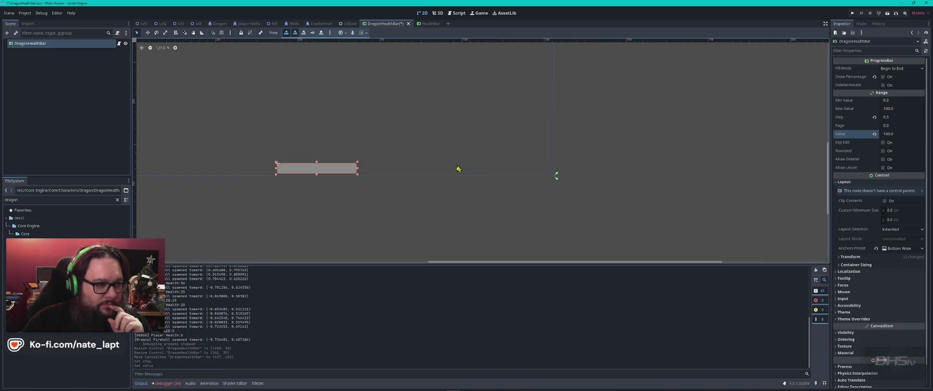
Step: Expand DragonHealthBar's Theme Overrides to Colors and Styles, inspecting the Background and Fill boxes
scroll(330, 169, "up", 5)
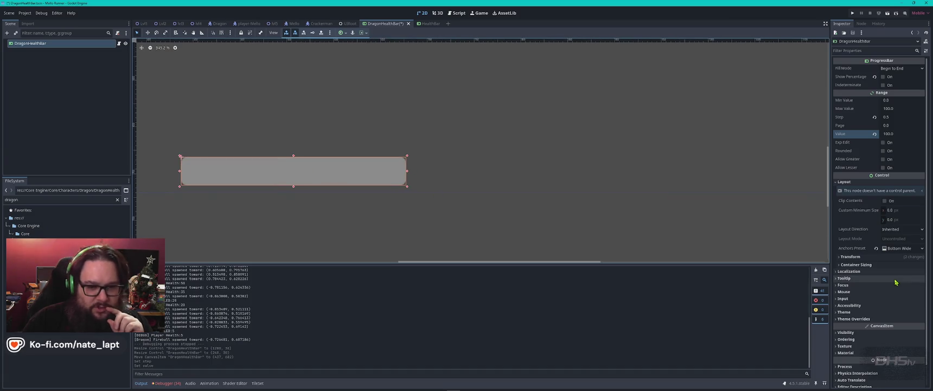
scroll(868, 259, "down", 1)
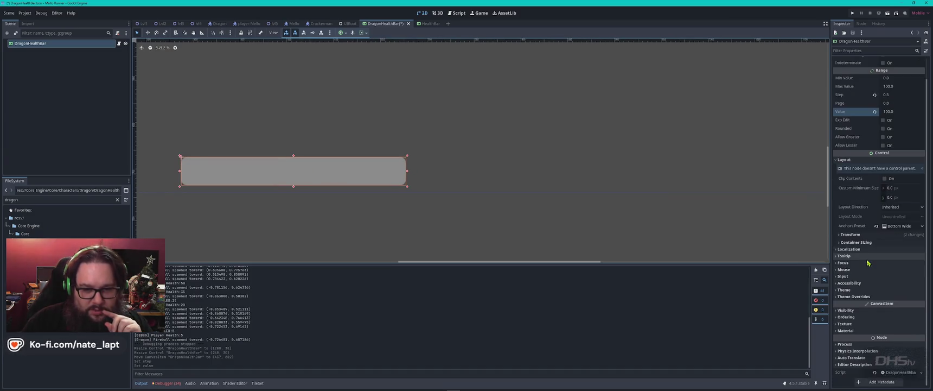
left_click(852, 290)
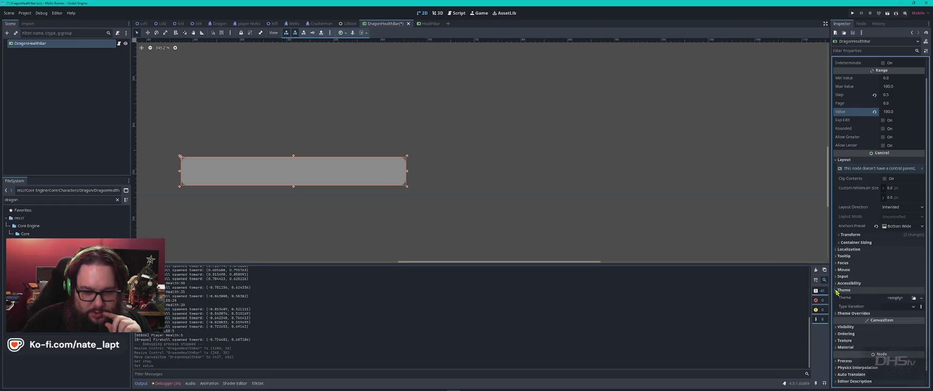
left_click(854, 313)
scroll(850, 314, "down", 2)
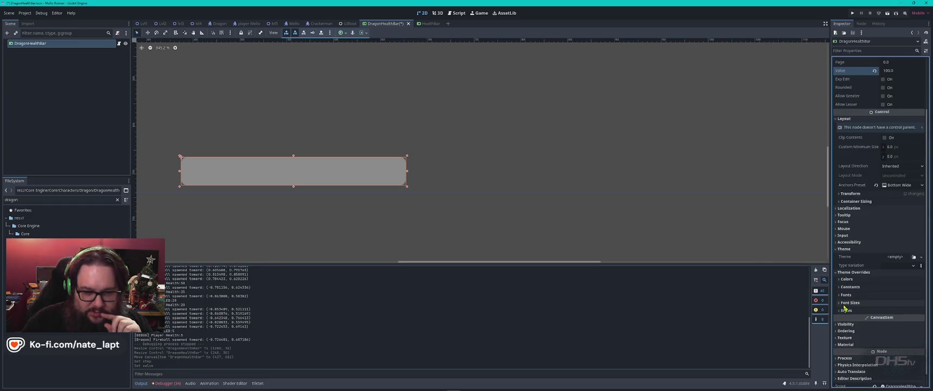
left_click(842, 279)
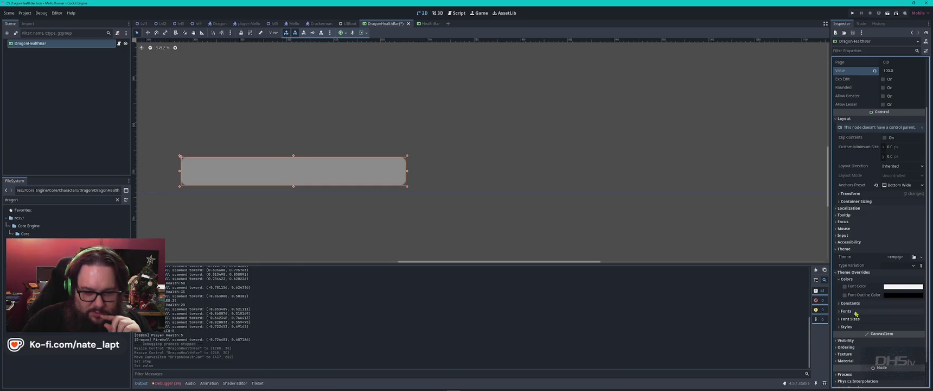
left_click(846, 327)
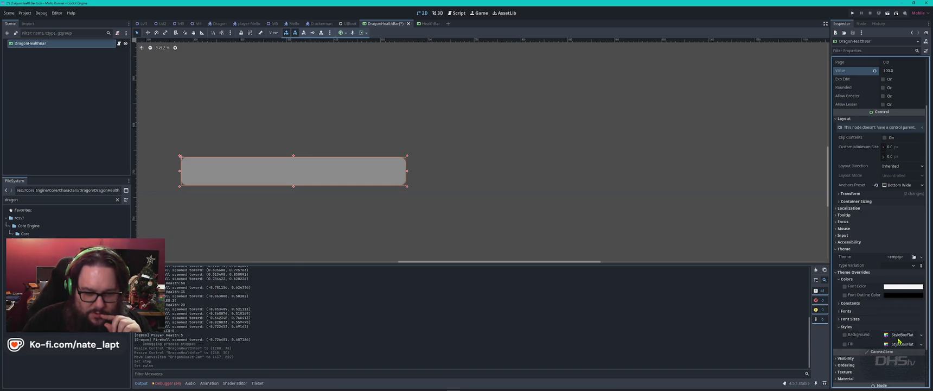
scroll(845, 337, "down", 2)
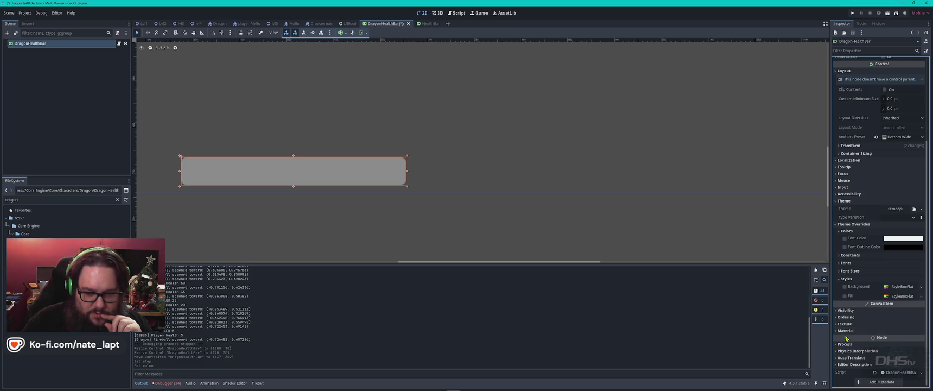
left_click(899, 288)
left_click(900, 288)
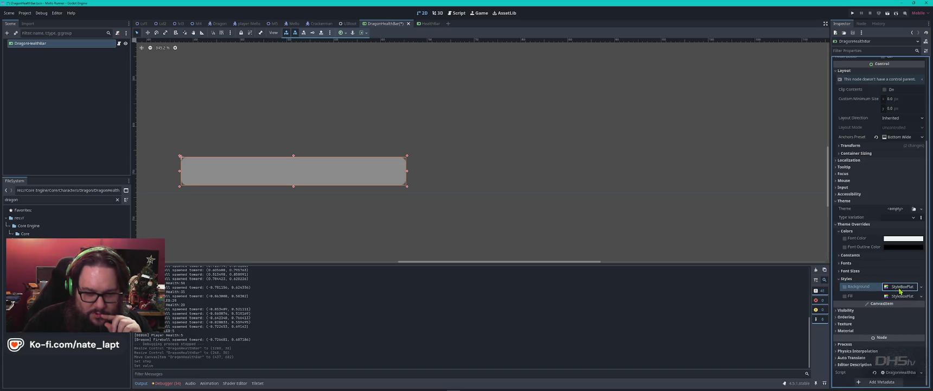
left_click(898, 296)
left_click(899, 296)
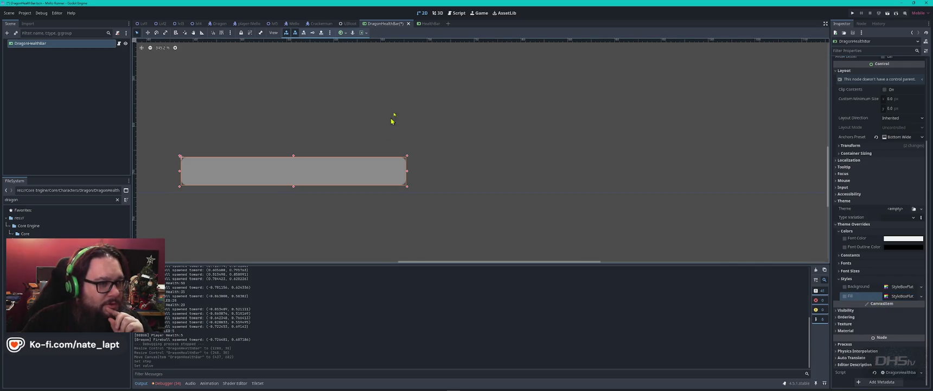
Step: Compare with HealthBar's style overrides, then expand DragonHealthBar's Fill StyleBoxFlat
left_click(426, 23)
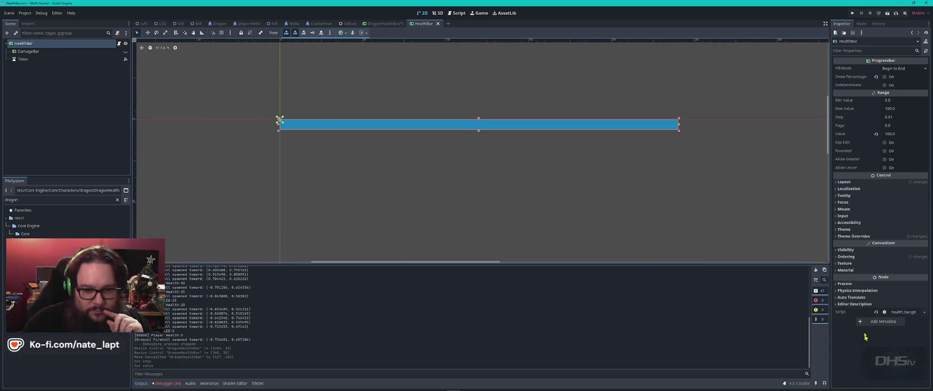
left_click(837, 236)
left_click(839, 275)
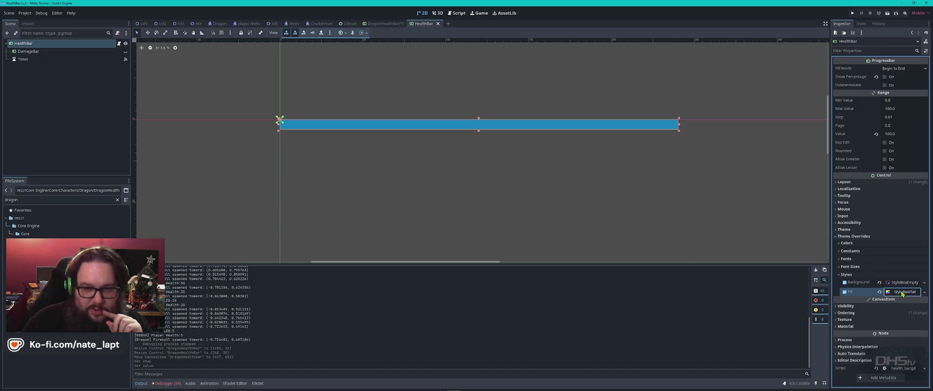
left_click(384, 24)
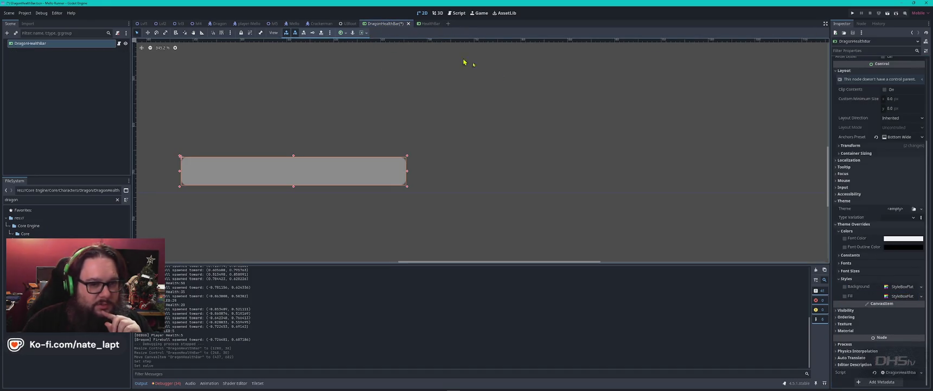
left_click(845, 296)
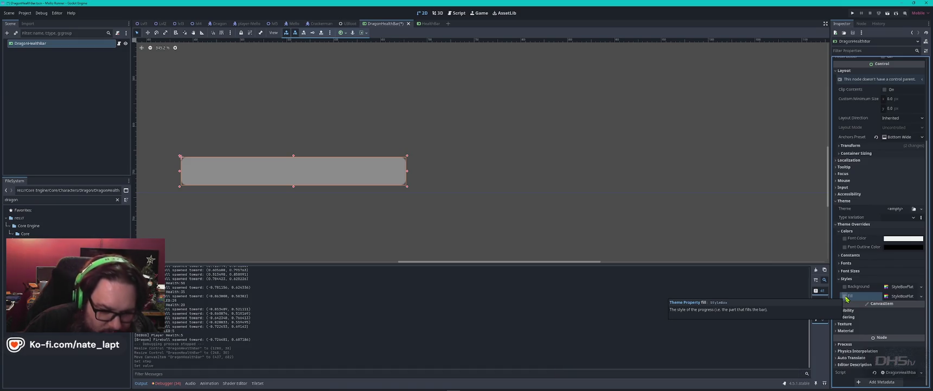
left_click(901, 287)
left_click(907, 288)
left_click(908, 296)
scroll(908, 298, "down", 4)
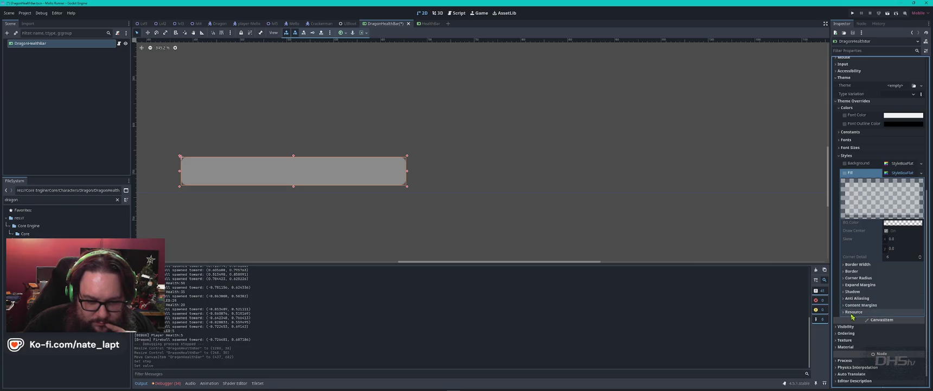
left_click(846, 313)
left_click(846, 313)
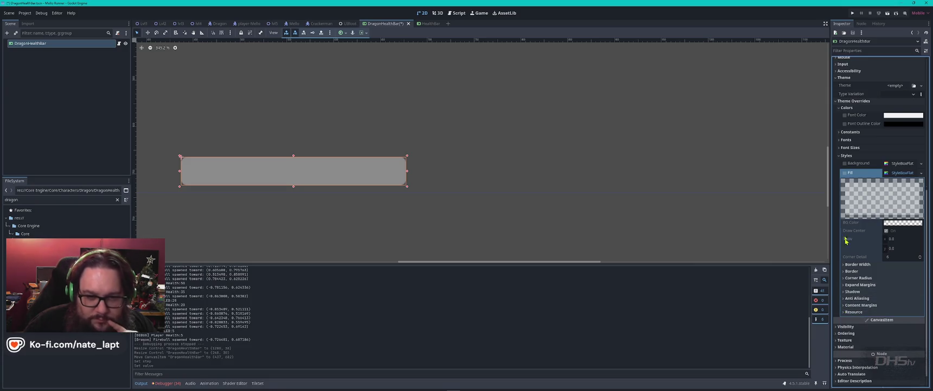
left_click(845, 173)
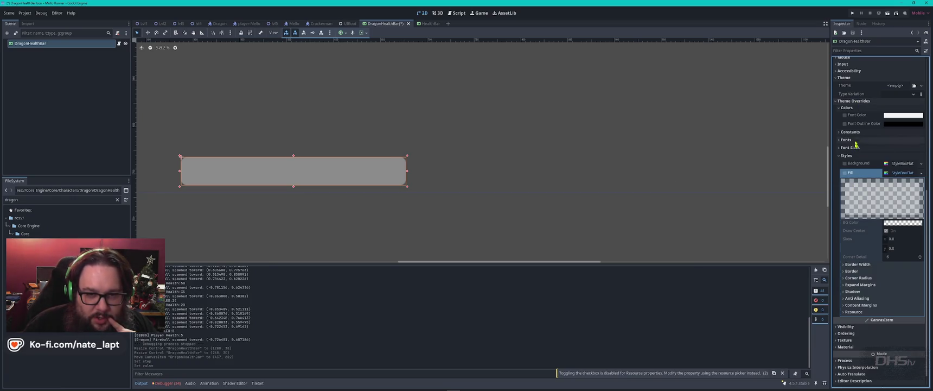
left_click(914, 86)
left_click(903, 102)
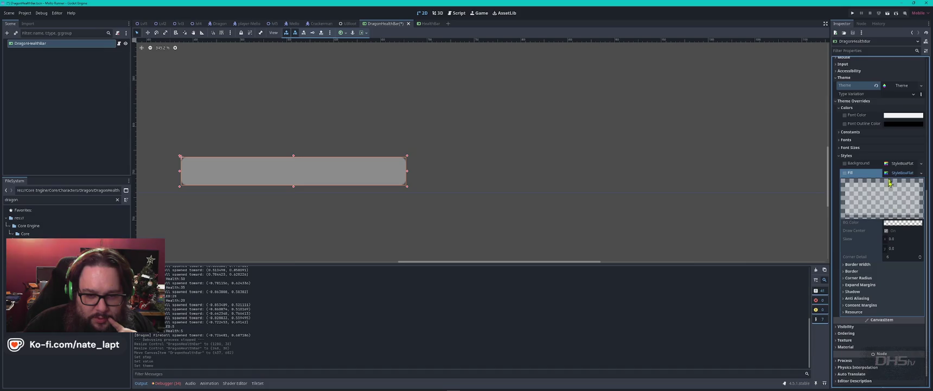
left_click(845, 173)
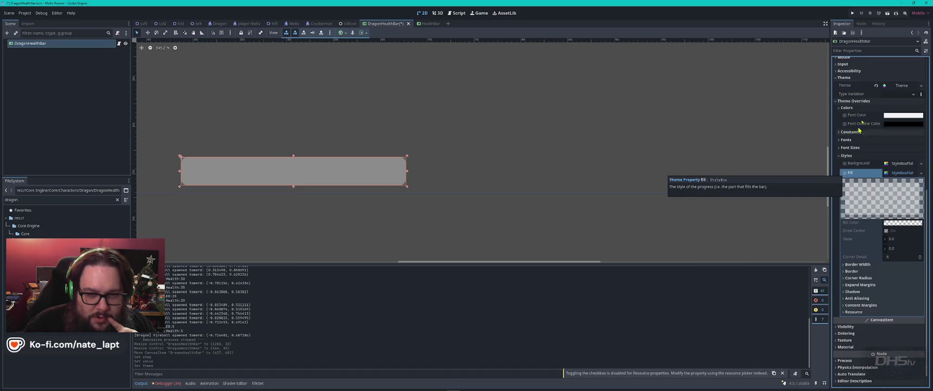
left_click(899, 95)
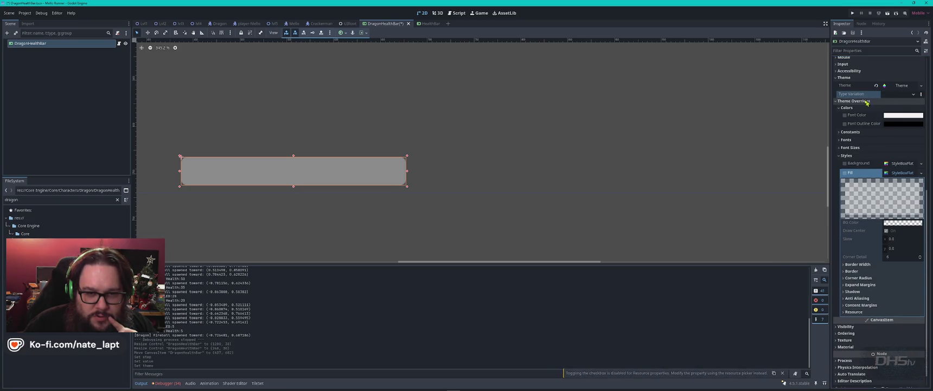
left_click(845, 174)
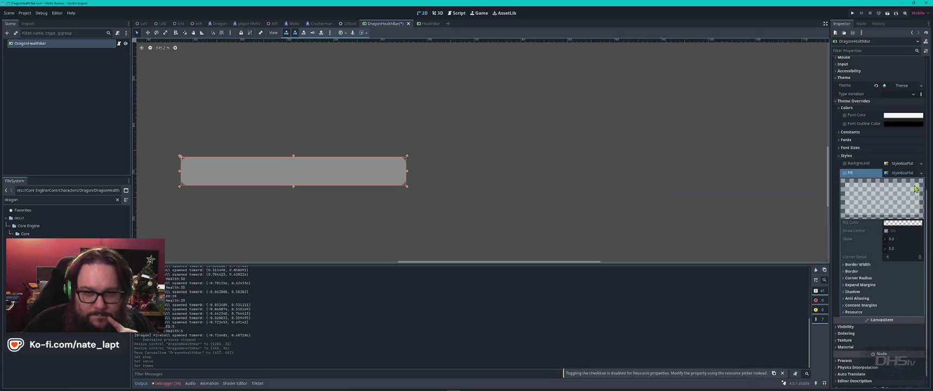
scroll(915, 188, "up", 5)
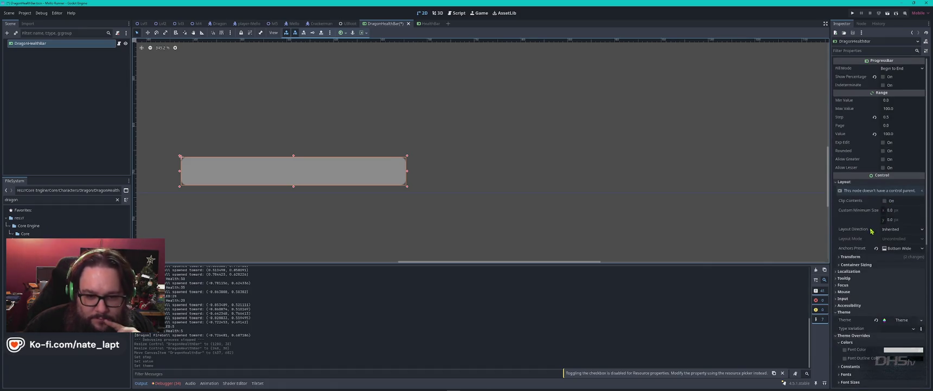
Step: After comparing with HealthBar, clear DragonHealthBar's Theme and collapse its theme groups
left_click(424, 24)
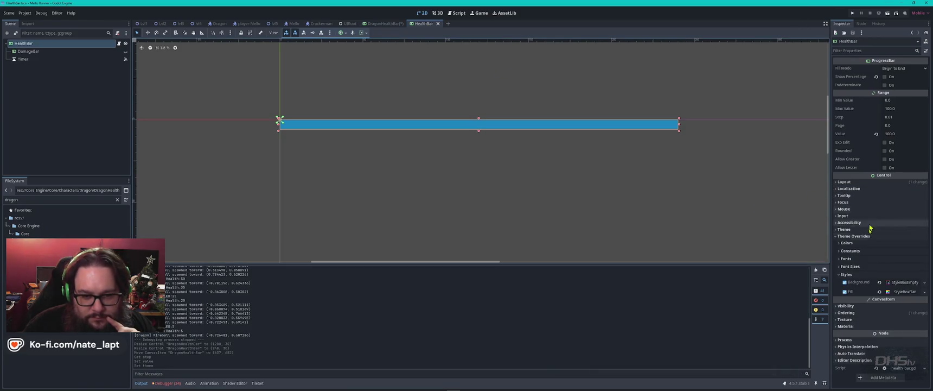
left_click(838, 230)
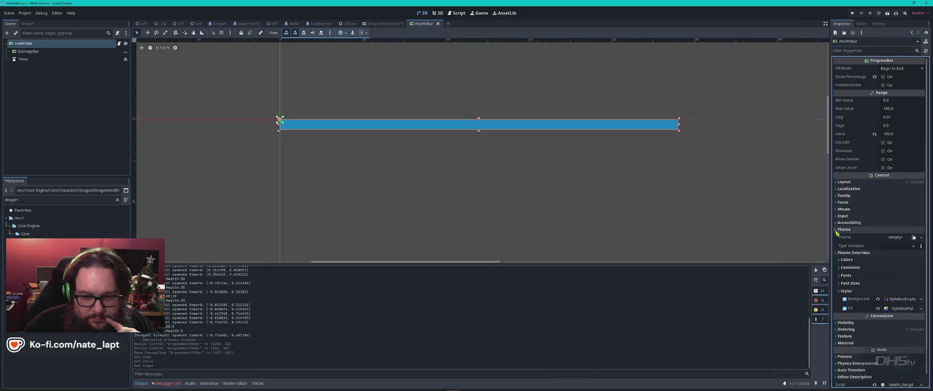
left_click(837, 230)
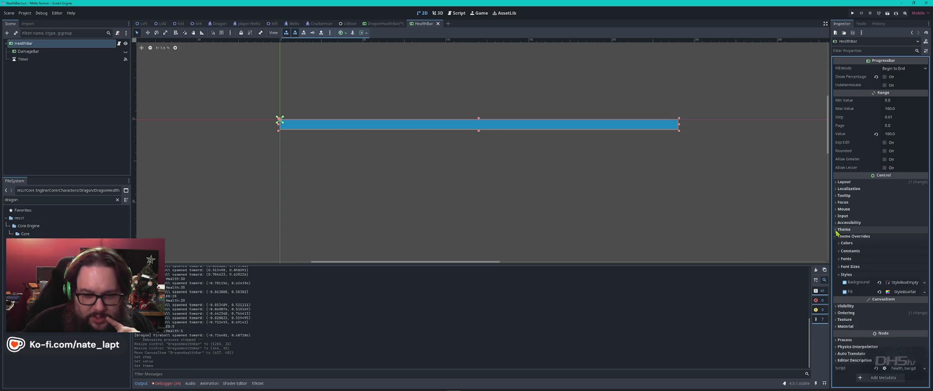
left_click(389, 25)
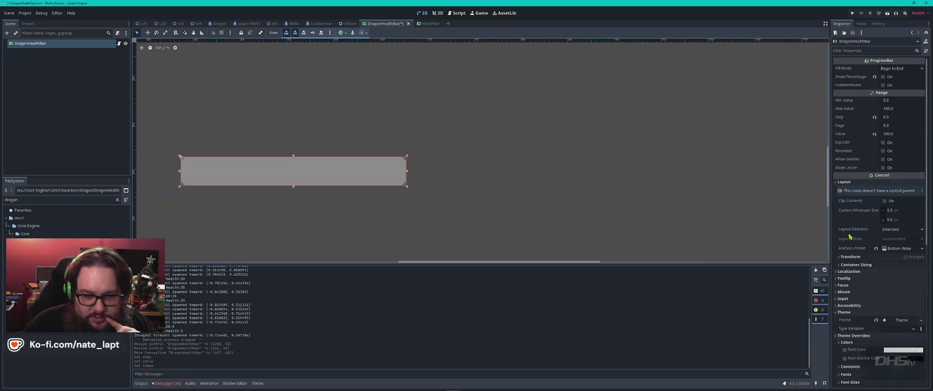
scroll(863, 169, "down", 3)
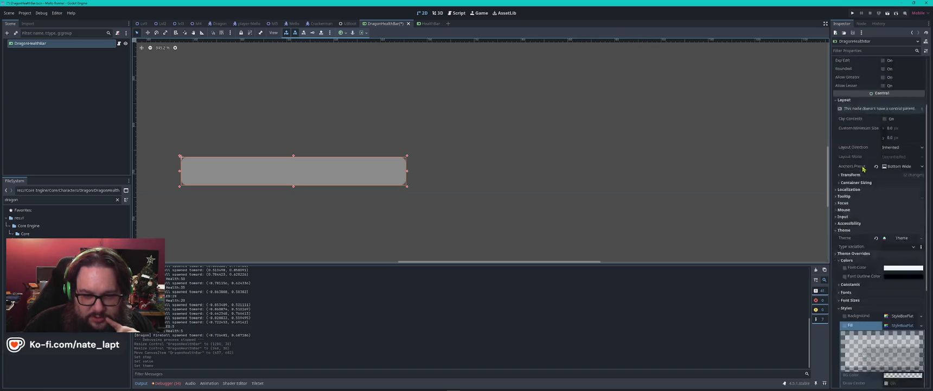
scroll(863, 169, "down", 4)
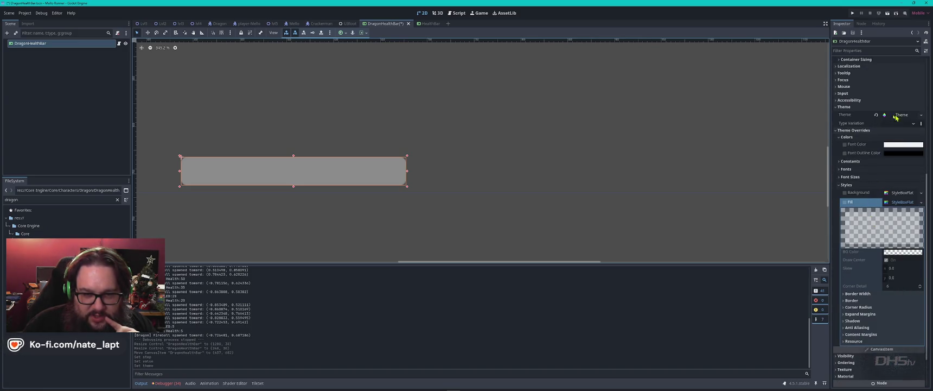
left_click(877, 115)
mouse_move(895, 156)
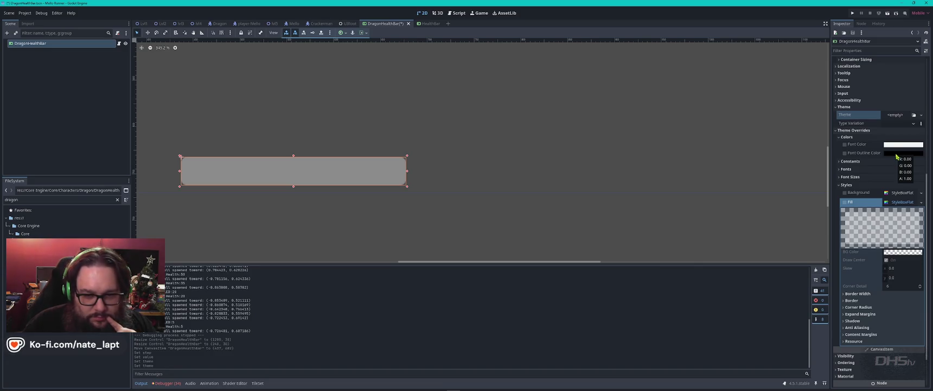
left_click(839, 185)
left_click(838, 223)
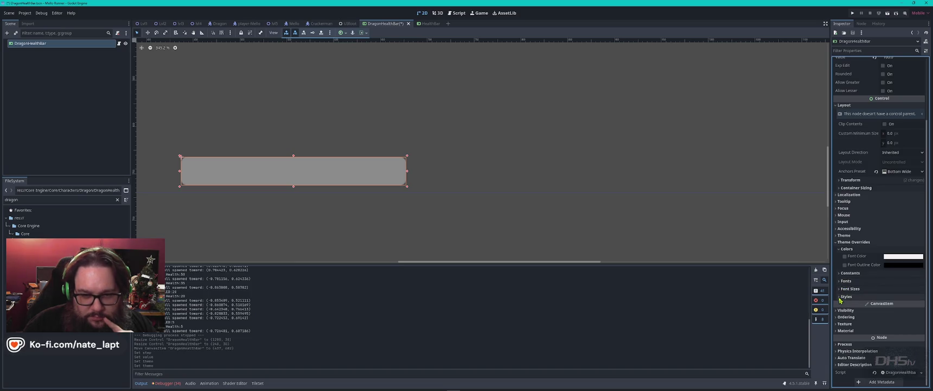
scroll(852, 191, "up", 3)
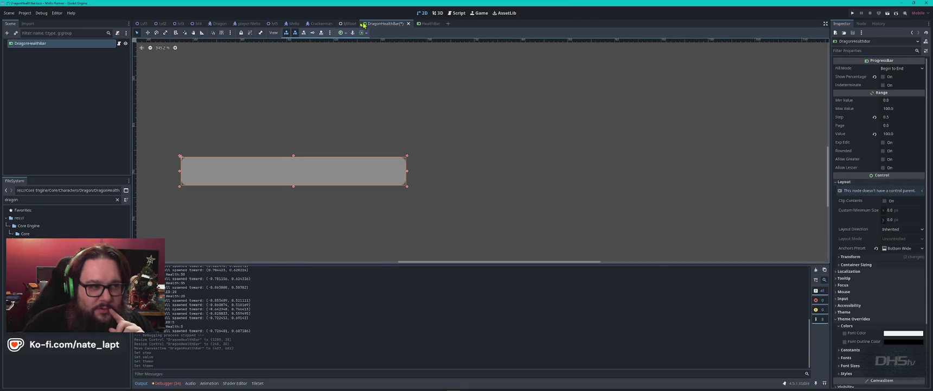
Step: Check HealthBar's signals in the Node panel and open its health_bar.gd script
left_click(426, 24)
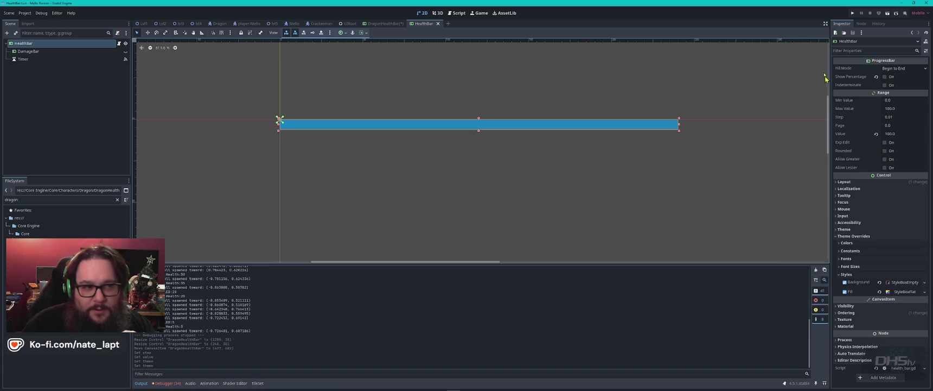
left_click(385, 23)
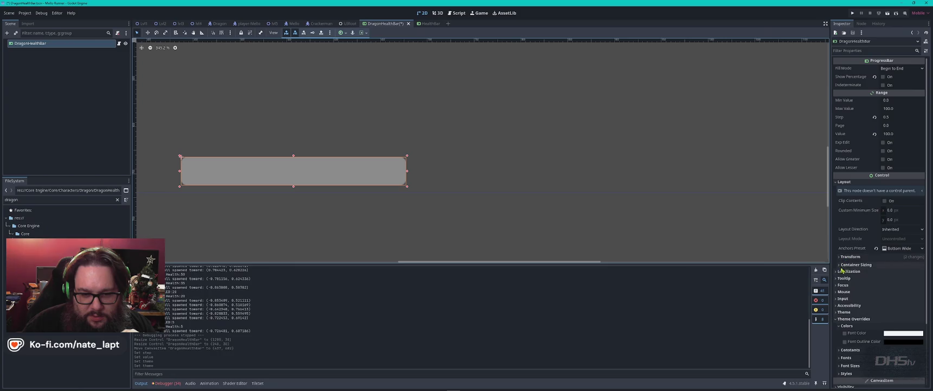
scroll(860, 321, "down", 3)
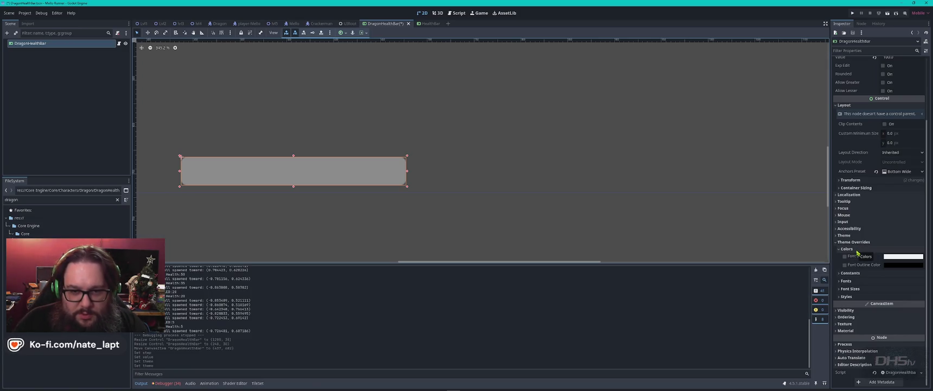
scroll(858, 252, "up", 3)
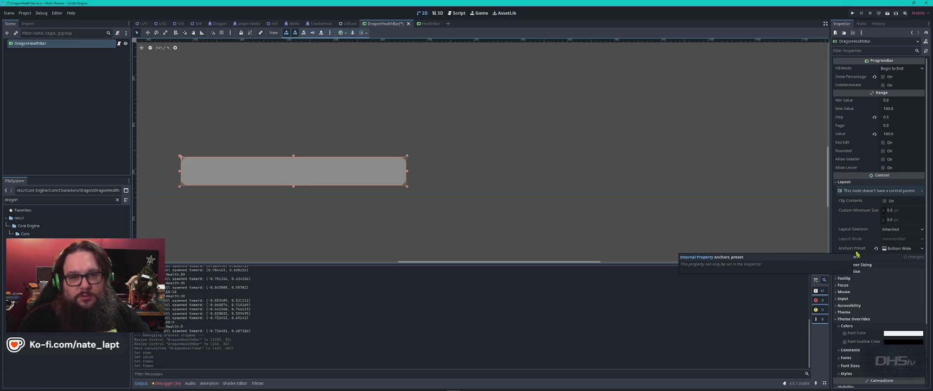
left_click(426, 24)
left_click(862, 24)
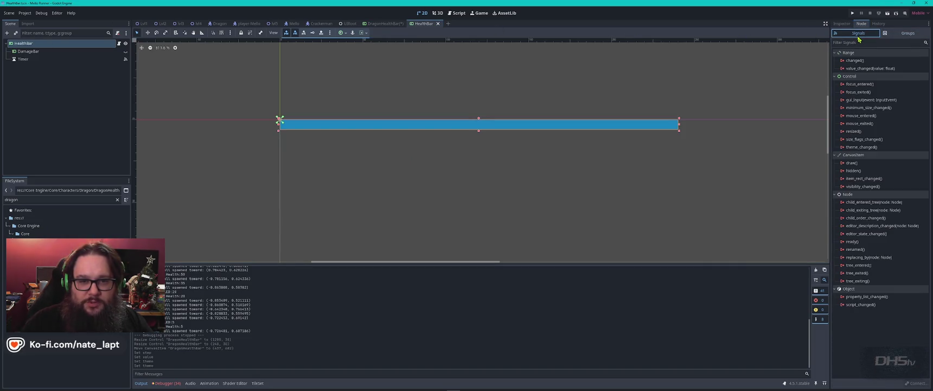
mouse_move(851, 79)
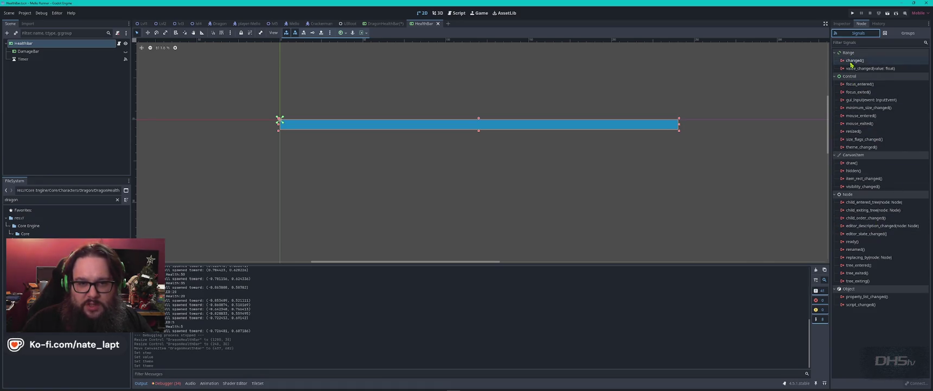
left_click(842, 25)
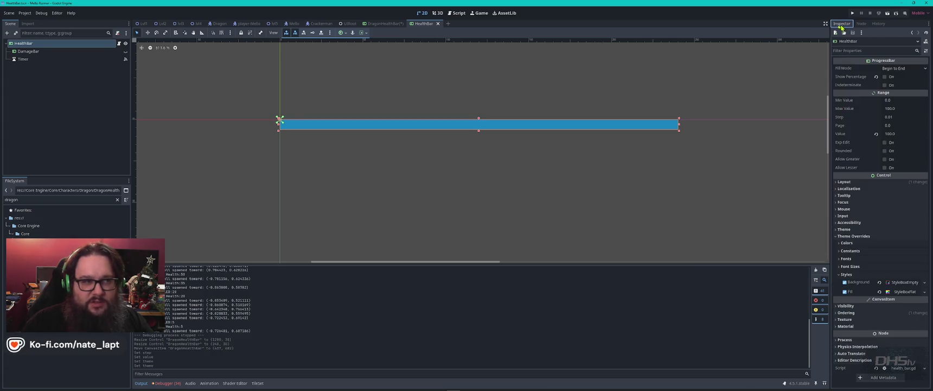
left_click(119, 44)
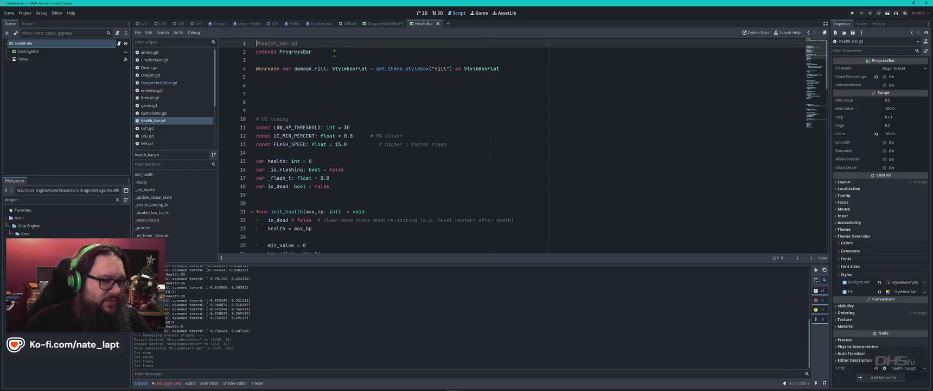
Step: Open DragonHealthbar.gd and compare it with health_bar.gd in the Script editor
left_click(386, 24)
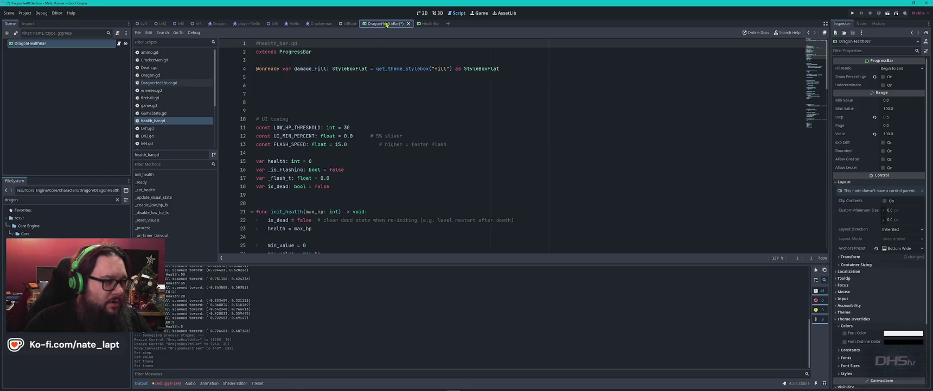
left_click(120, 44)
left_click(402, 115)
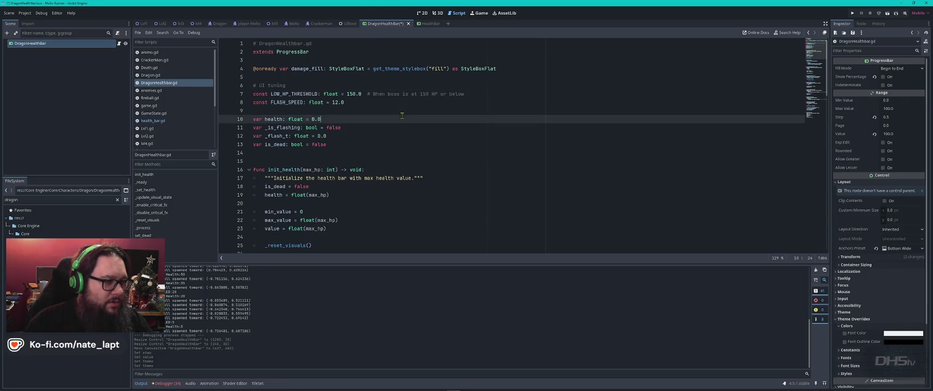
key("ctrl+Tab")
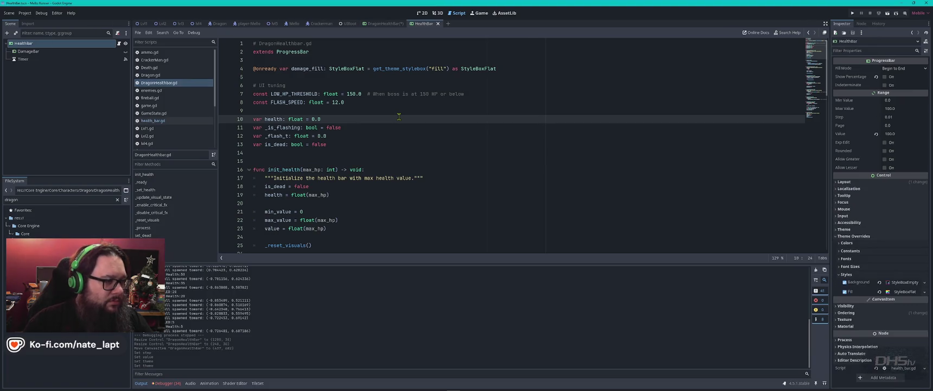
left_click(164, 120)
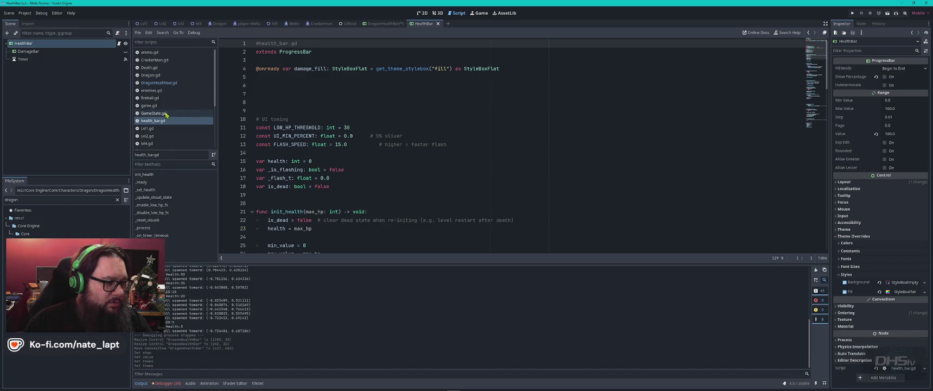
left_click(163, 83)
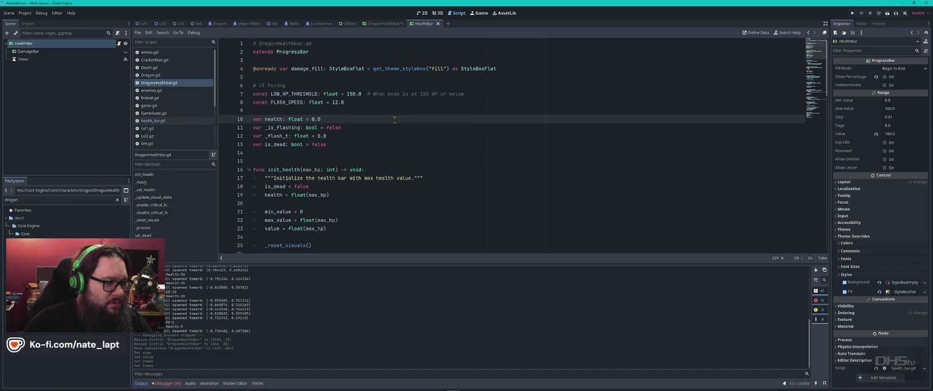
scroll(394, 120, "down", 1)
scroll(394, 120, "up", 7)
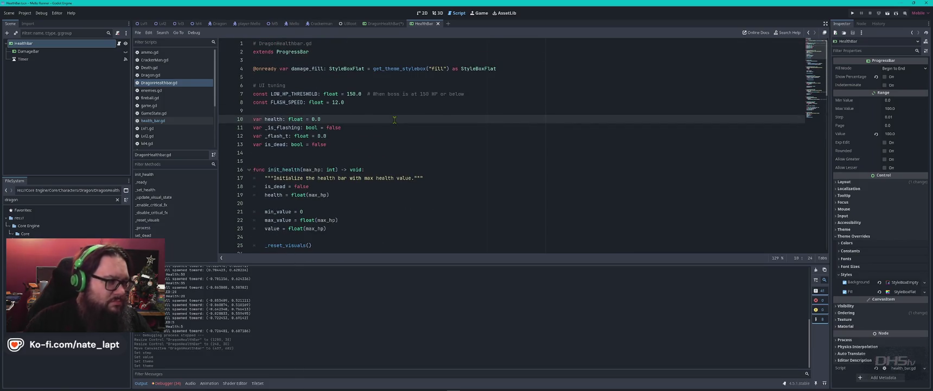
Step: Check the Timer node's signal connections, then switch to Visual Studio Code
left_click(125, 60)
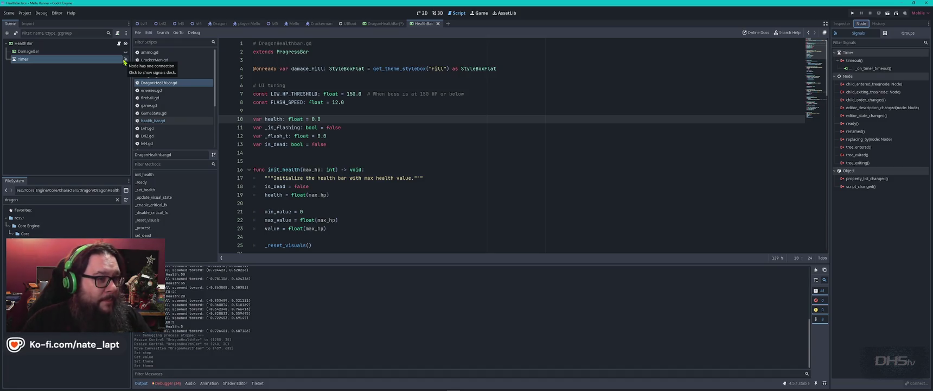
left_click(378, 24)
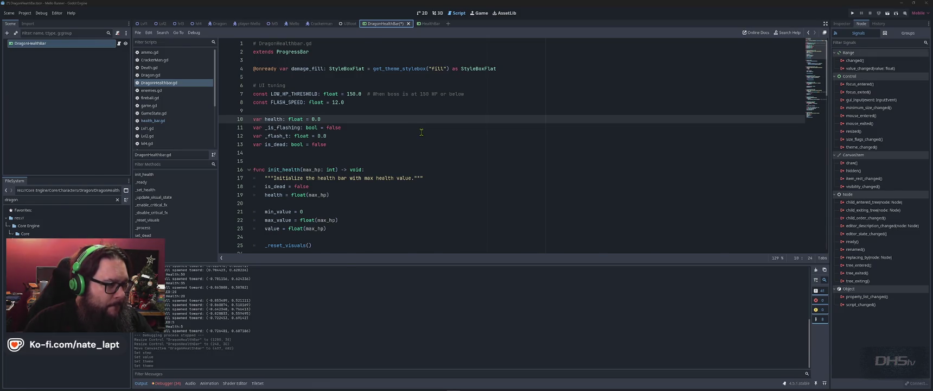
key("alt+Tab")
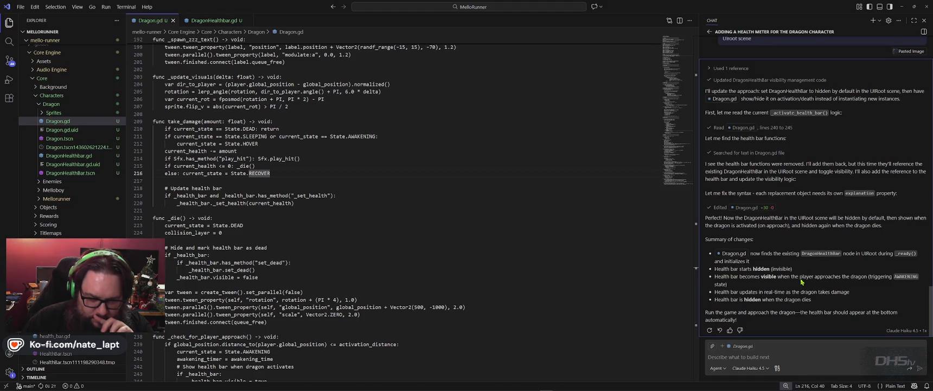
Step: Switch the VS Code chat model to GPT-5 mini and draft a prompt starting 'healthbar'
left_click(759, 369)
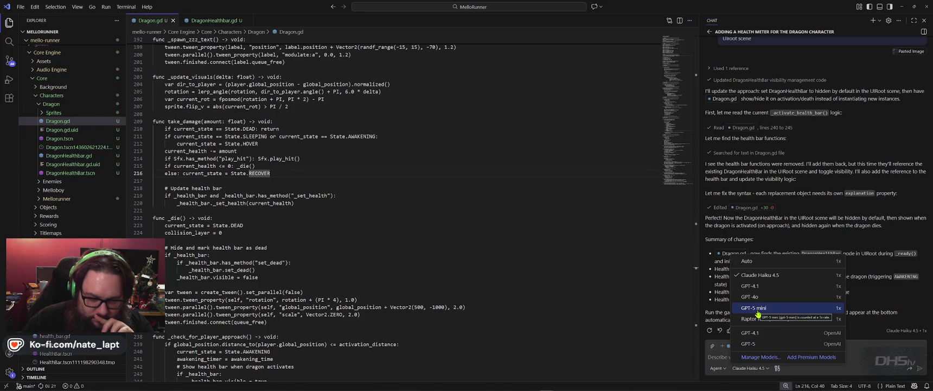
left_click(759, 310)
left_click(774, 358)
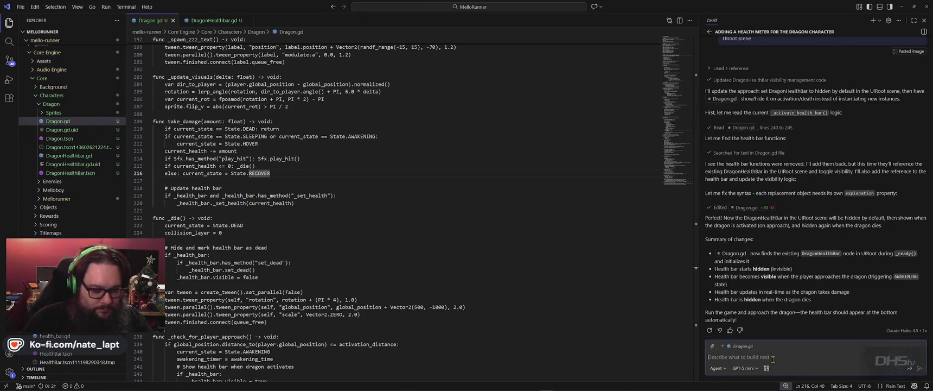
type("healthbar")
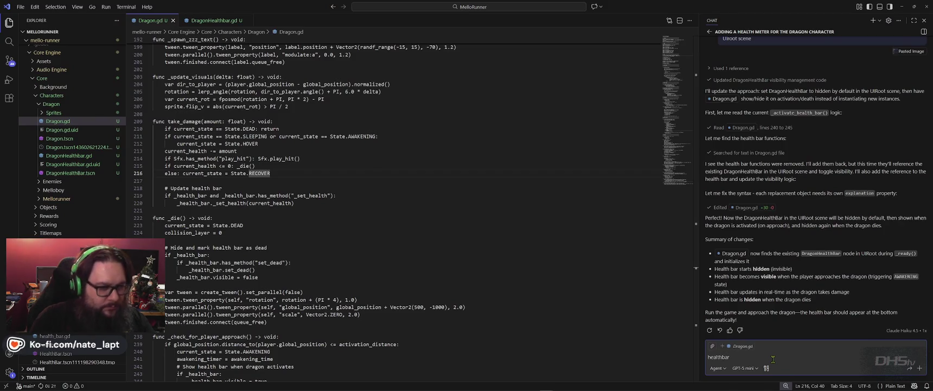
key("alt+Tab")
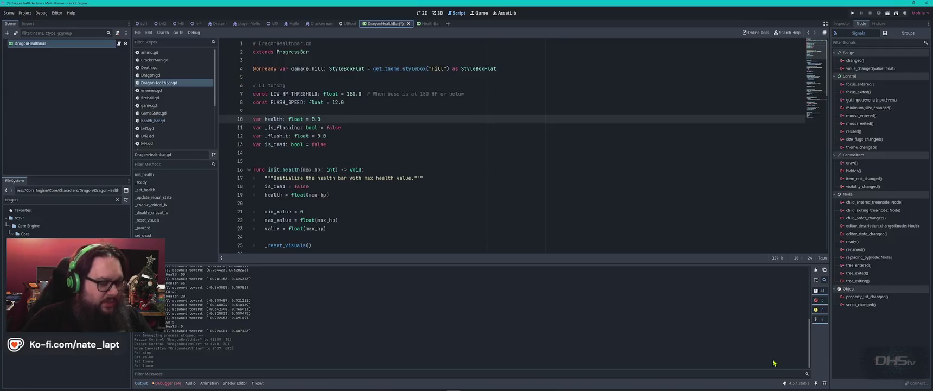
Step: Save the DragonHealthBar scene and toggle its visibility in the UIRoot scene
key("ctrl+s")
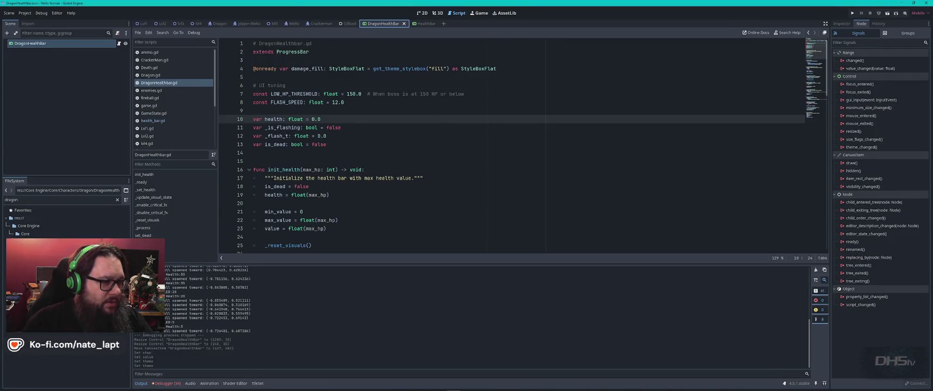
left_click(347, 23)
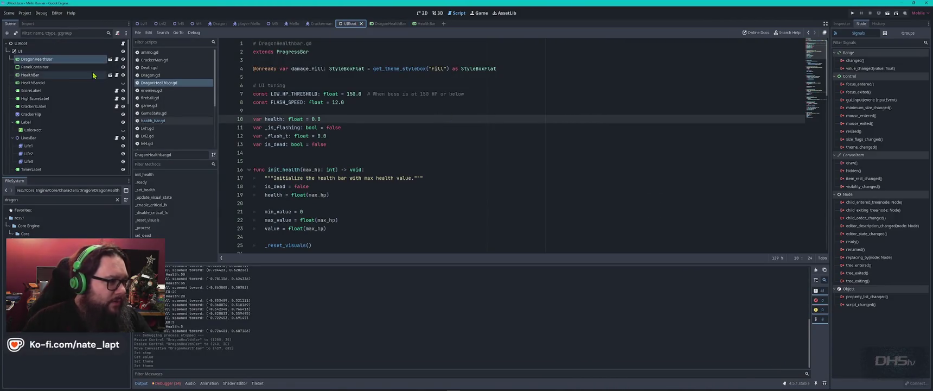
left_click(123, 59)
Step: Playtest with F5 through the level to the awakening dragon, then stop the game
key("F5")
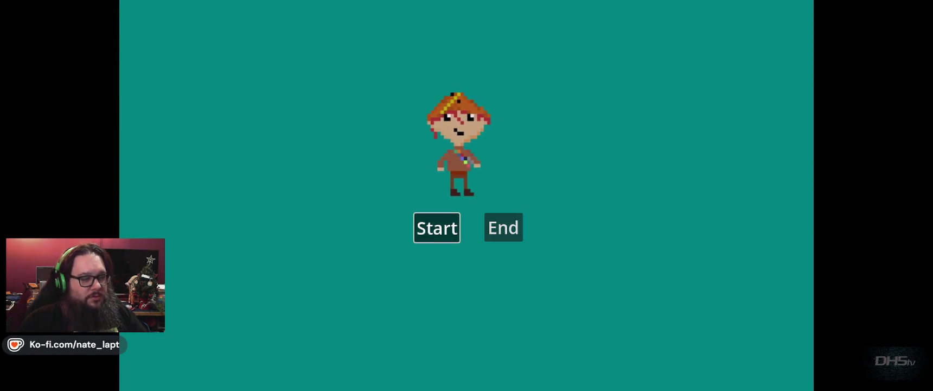
key("Return")
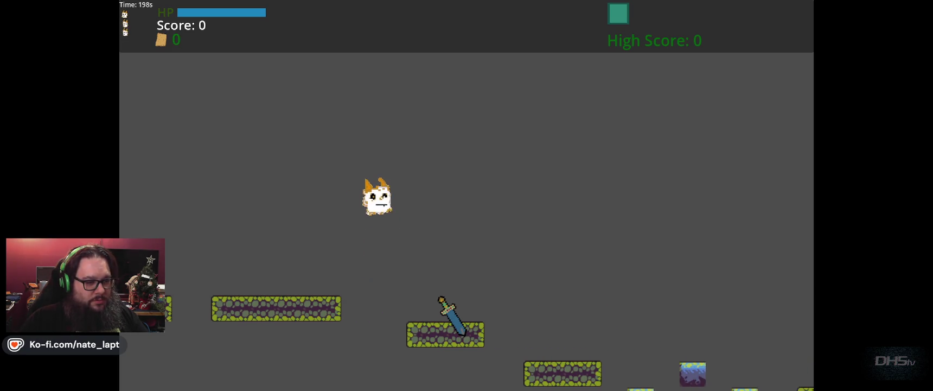
key("space")
key("space")
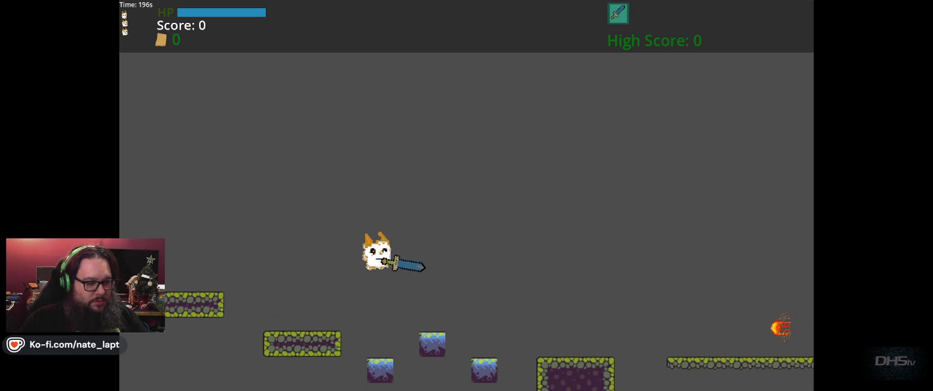
key("space")
key("space")
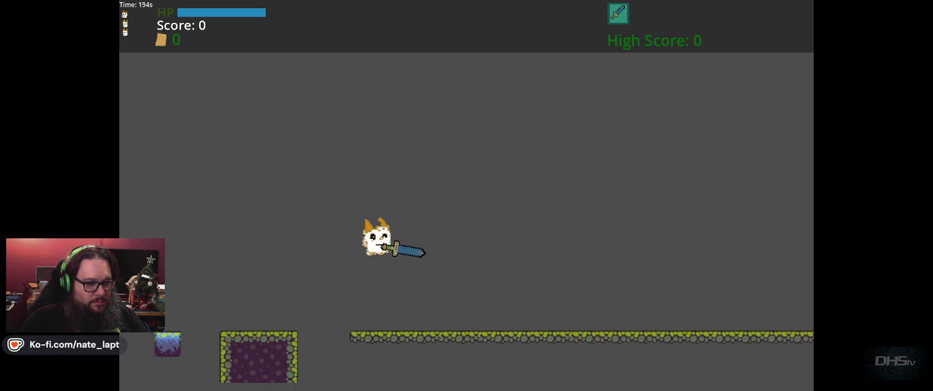
key("space")
key("Right")
key("Left")
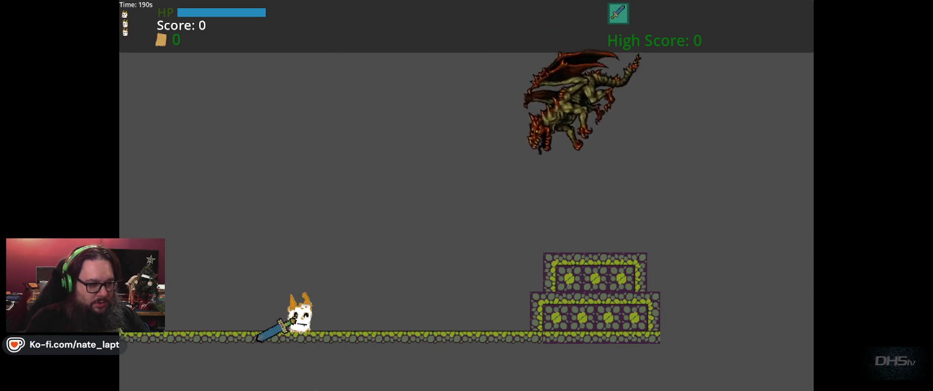
key("F8")
left_click(490, 167)
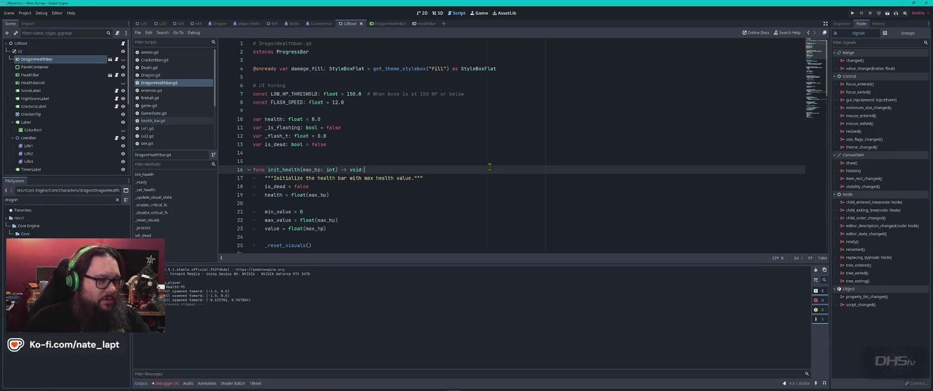
Step: Search Dragon.gd for 'health' to reach the health_bar_scene export on line 8
left_click(150, 75)
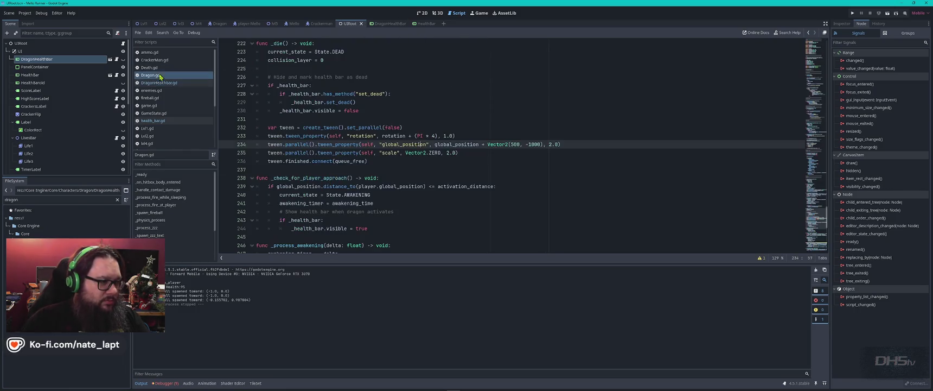
key("ctrl+f")
type("health")
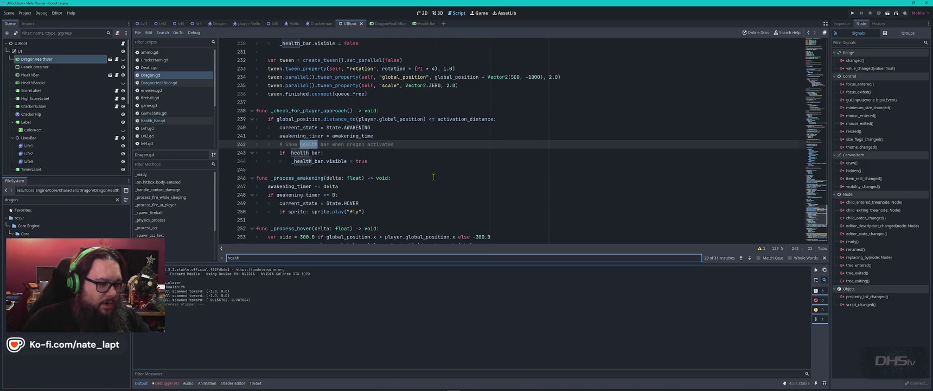
key("Return")
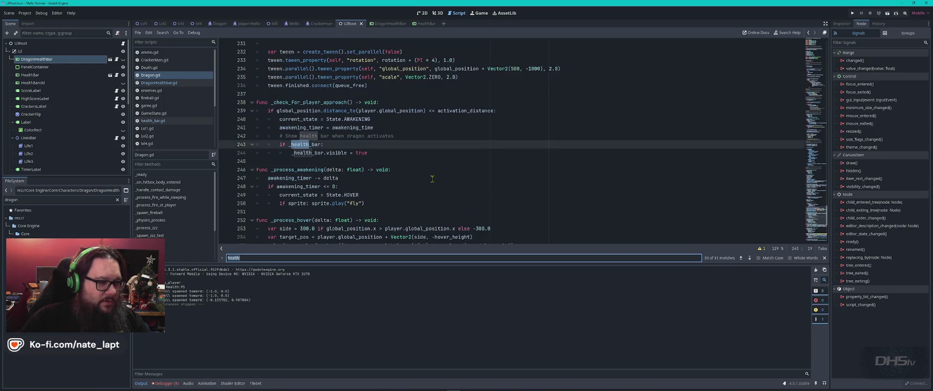
key("Return")
key("Return")
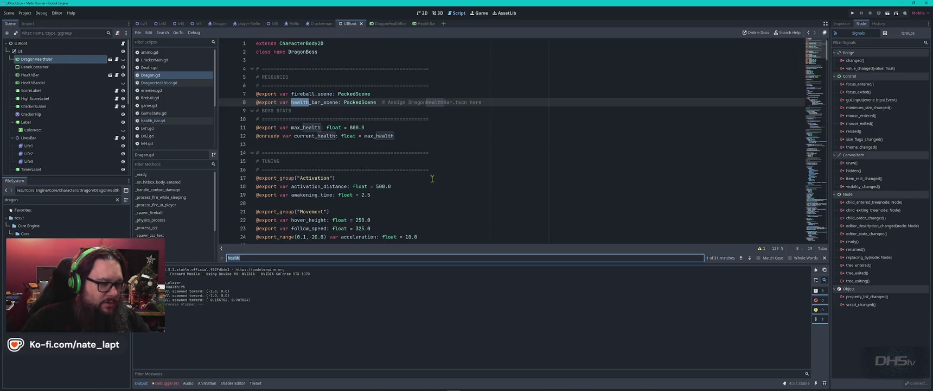
left_click(433, 101)
left_click(842, 24)
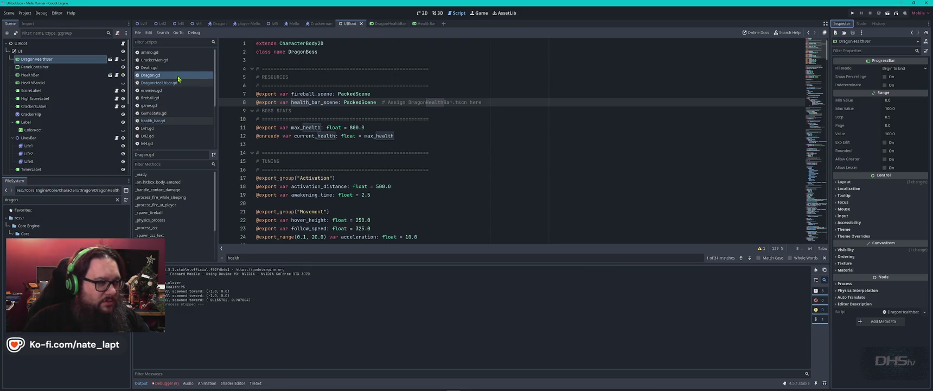
Step: In lvl5, assign DragonHealthBar.tscn to the Dragon's Health Bar Scene, then save and run
left_click(274, 25)
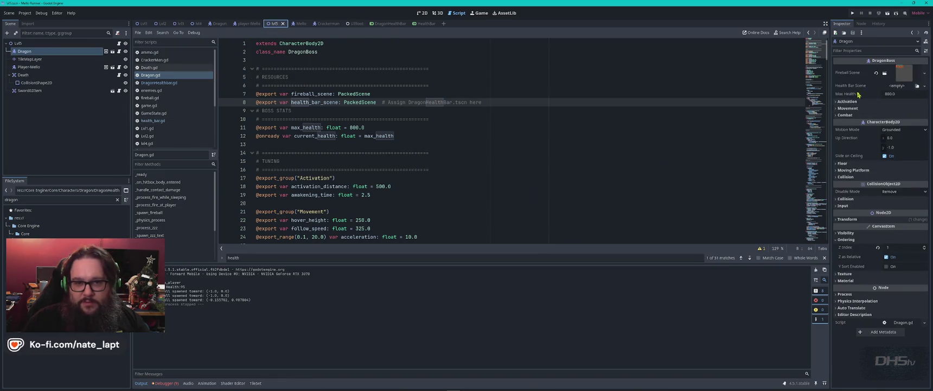
left_click_drag(66, 255, 903, 88)
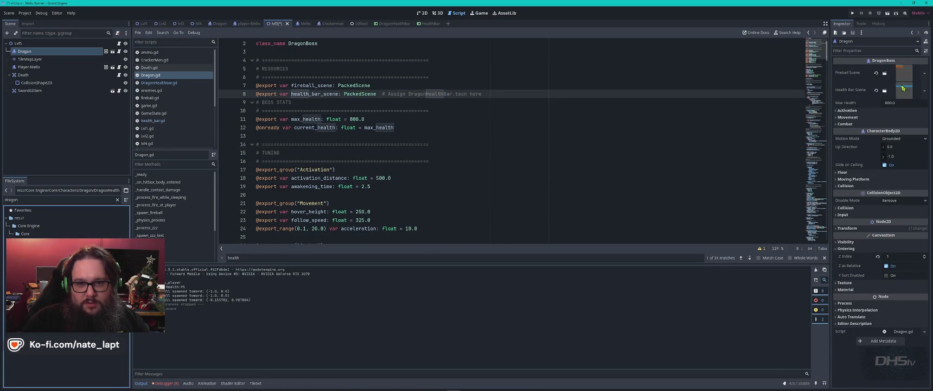
key("F5")
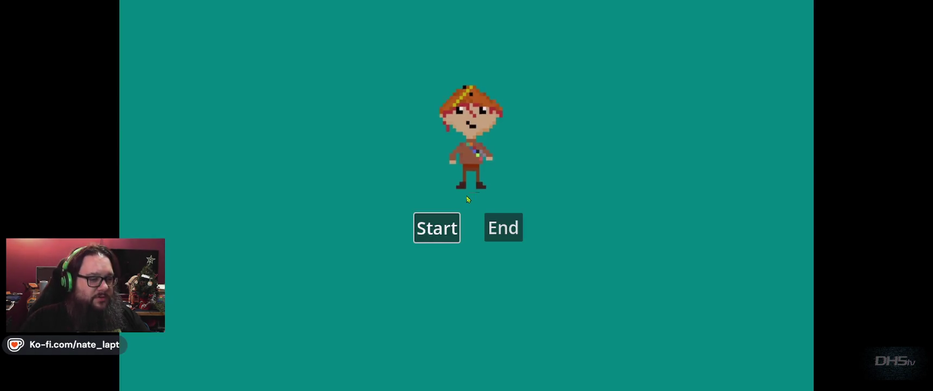
Step: Start the game, grab the sword, and run right to the sleeping dragon
left_click(437, 228)
key("Right")
key("space")
key("space")
key("Right")
key("space")
key("space")
key("space")
key("space")
key("Right")
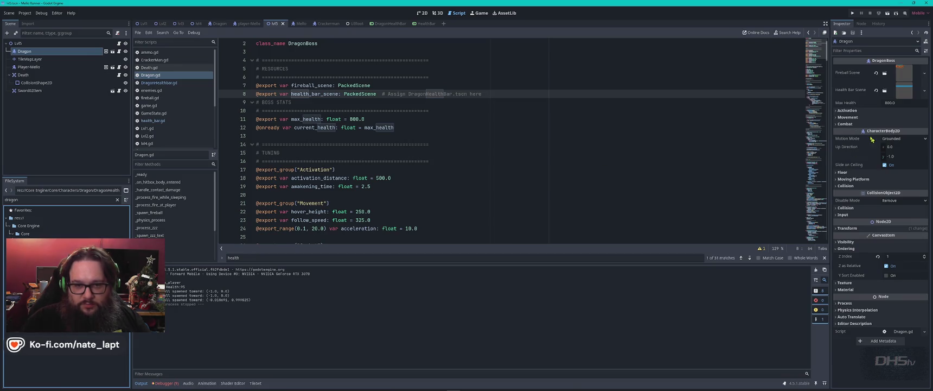
Step: Step through Dragon.gd's 'health' matches to the DragonHealthBar lookup on line 79
left_click(837, 111)
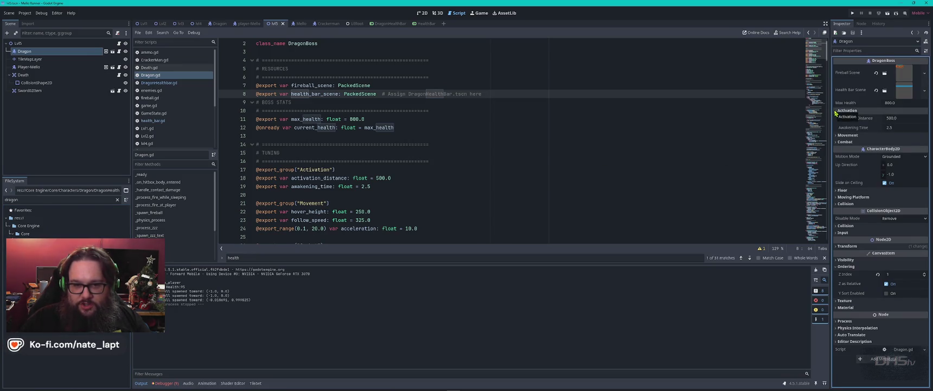
left_click(837, 111)
key("F3")
key("F3")
key("ctrl+f")
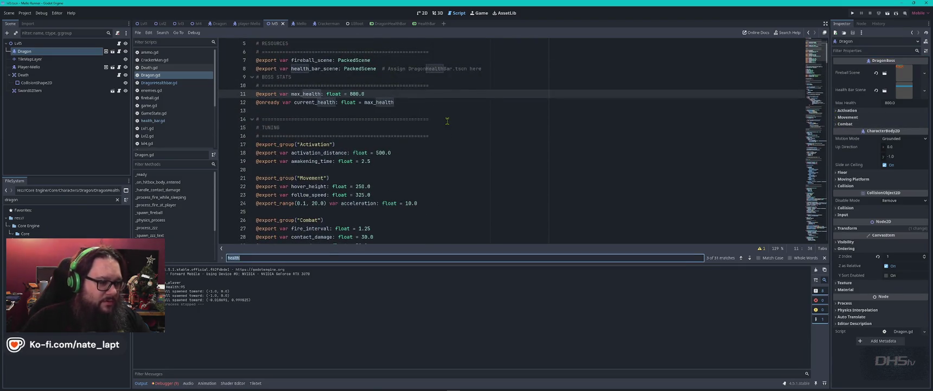
key("Return")
key("Return")
key("Return")
key("Return")
key("Return")
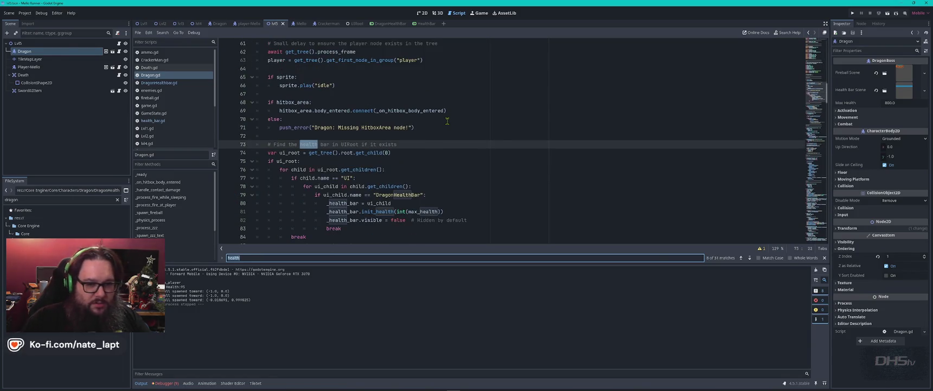
left_click(742, 258)
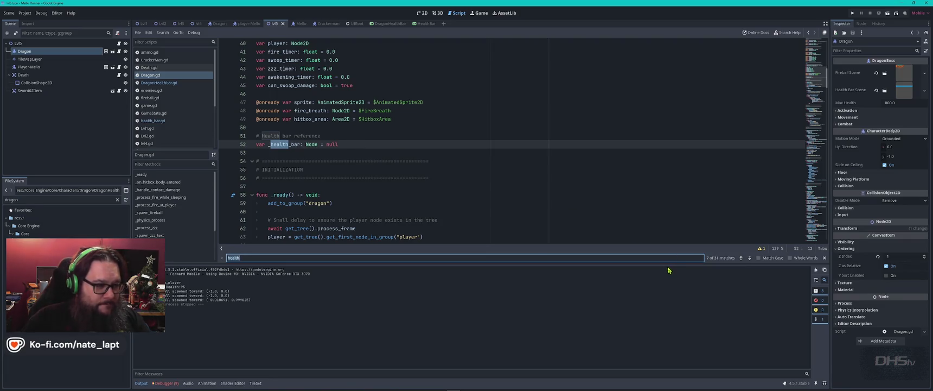
left_click(750, 257)
left_click(750, 258)
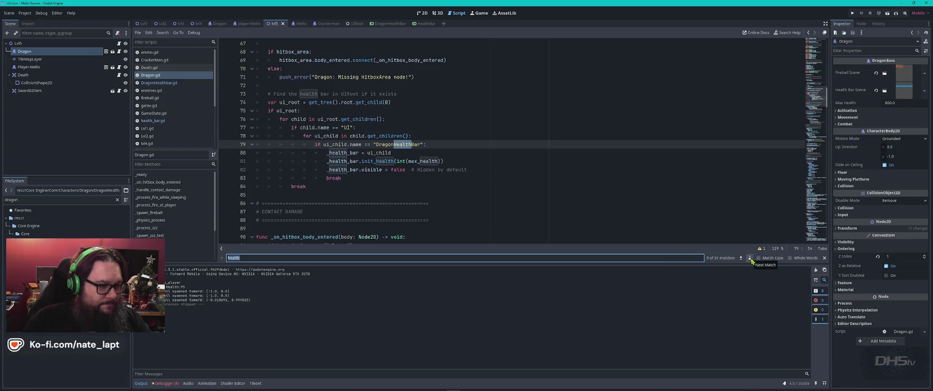
left_click(398, 144)
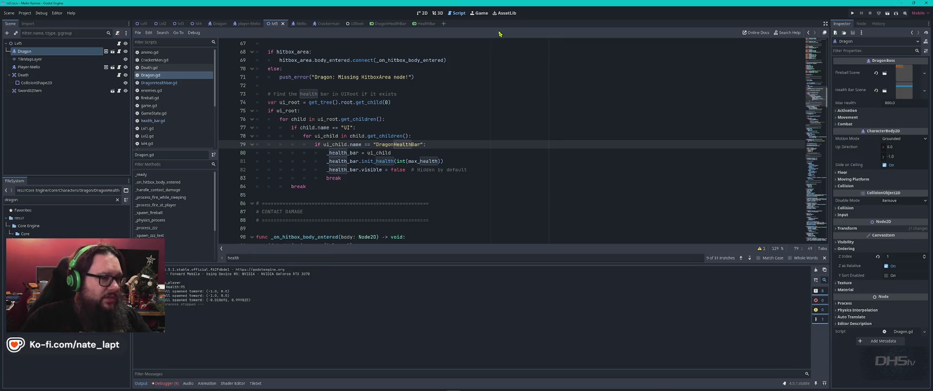
left_click(352, 23)
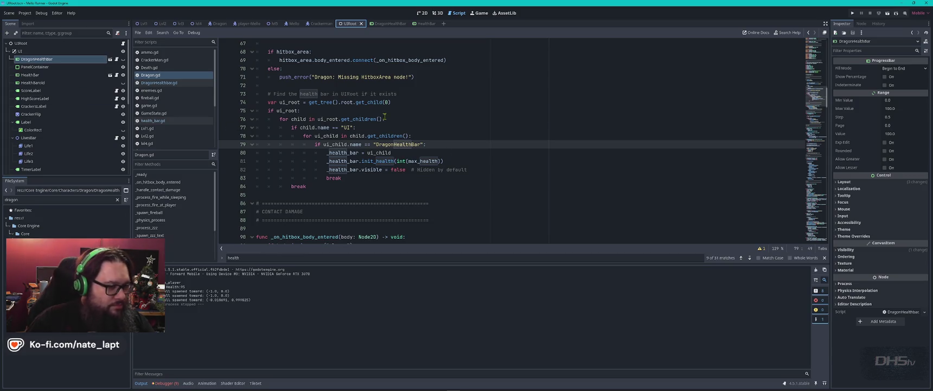
Step: Search Dragon.gd for every occurrence of DragonHealthBar
scroll(480, 140, "down", 4)
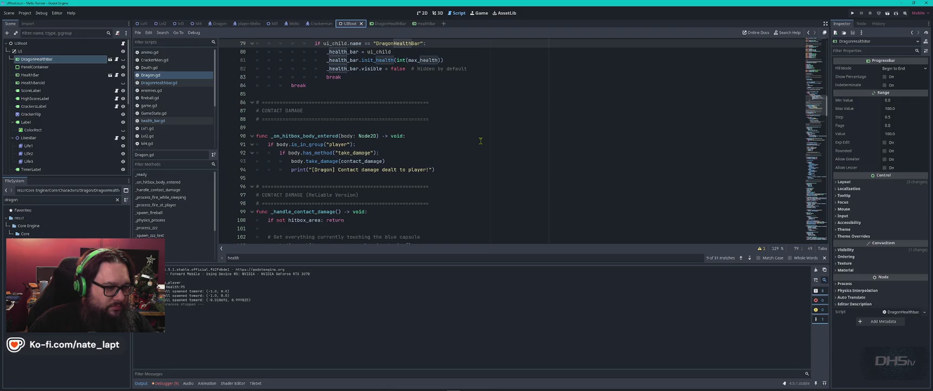
scroll(480, 140, "up", 6)
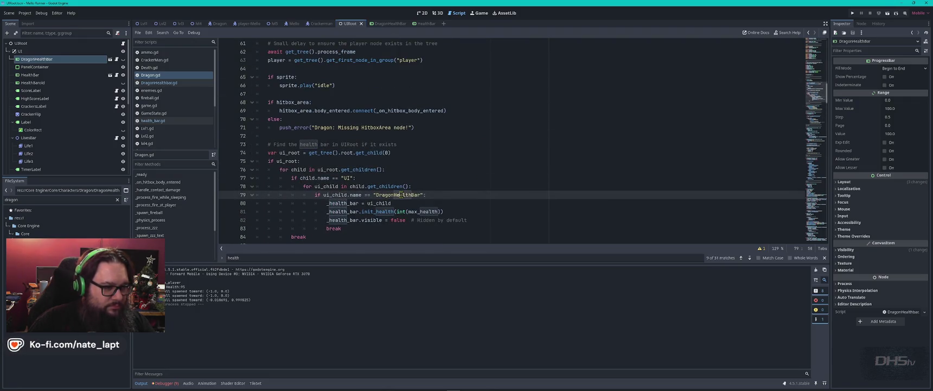
double_click(400, 194)
key("ctrl+f")
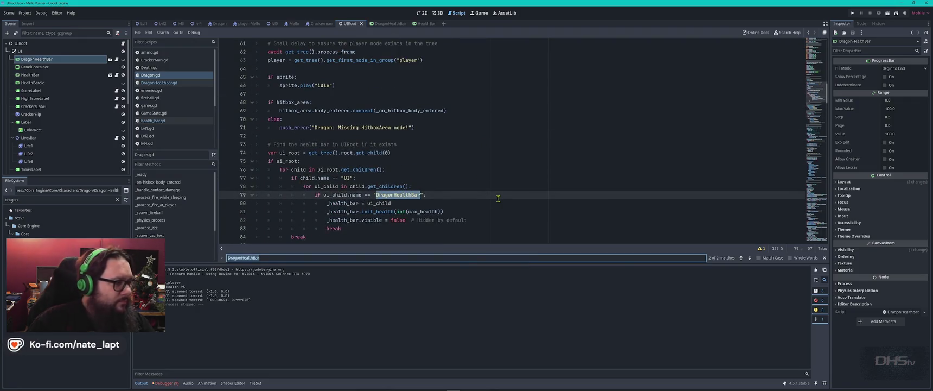
key("Return")
Step: Confirm the node is named exactly DragonHealthBar and return to the line 79 match
key("Return")
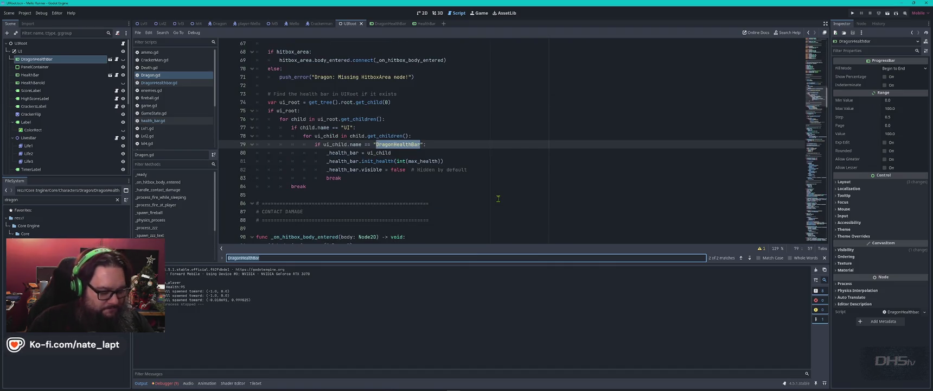
double_click(48, 58)
key("End")
key("Return")
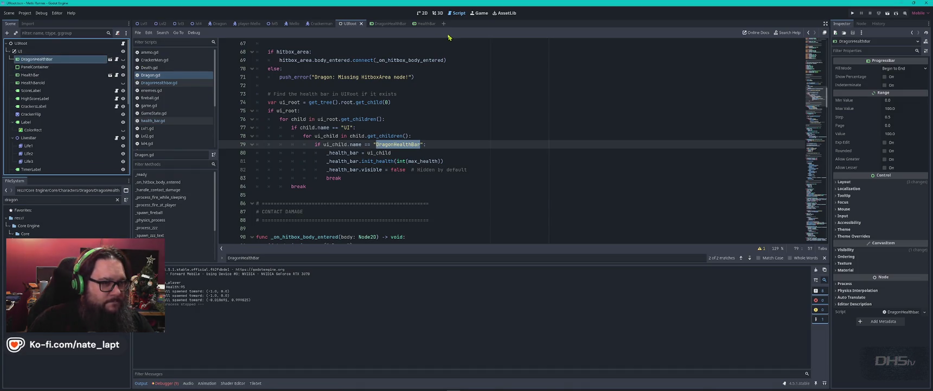
Step: Compare the DragonHealthBar and HealthBar scenes, then switch over to VS Code
left_click(389, 24)
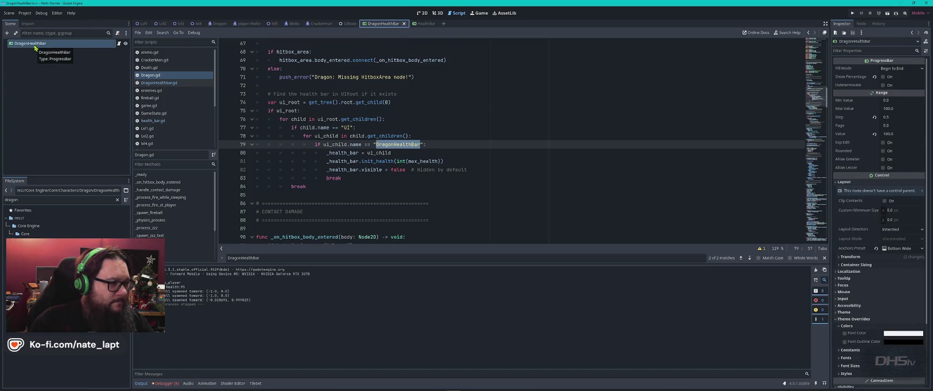
left_click(427, 25)
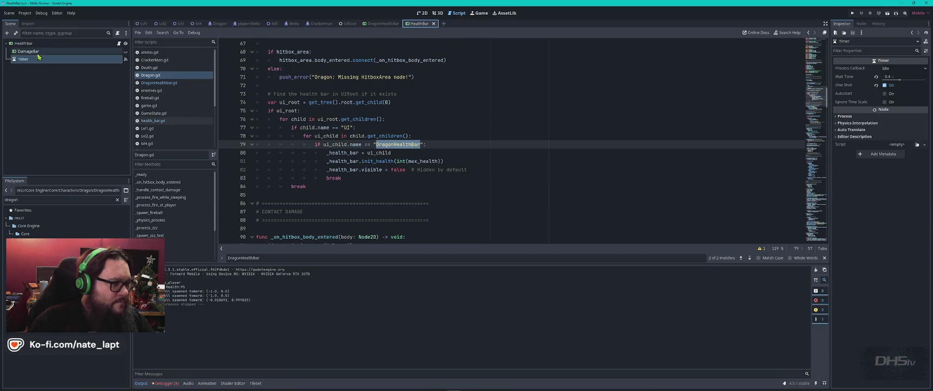
left_click(382, 25)
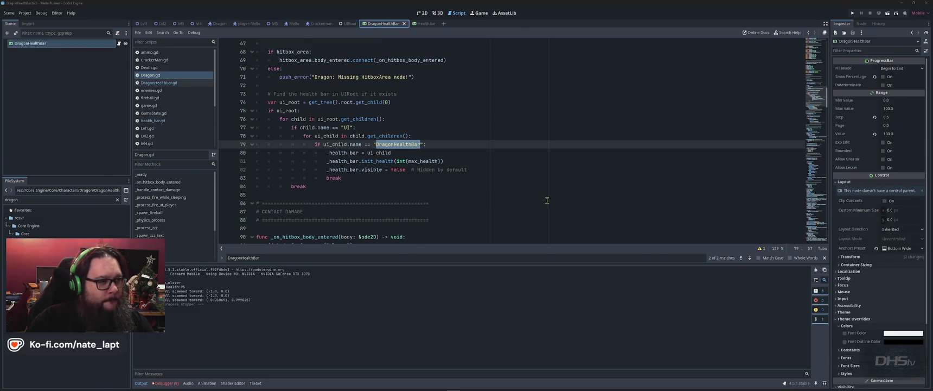
key("alt+Tab")
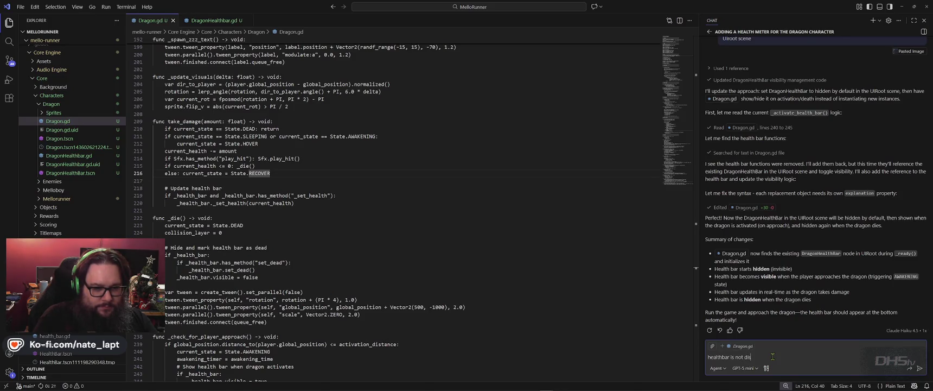
Step: Tell the chat assistant the health bar isn't showing when the dragon is active and ask it to check all files
type("ing when dragon is act")
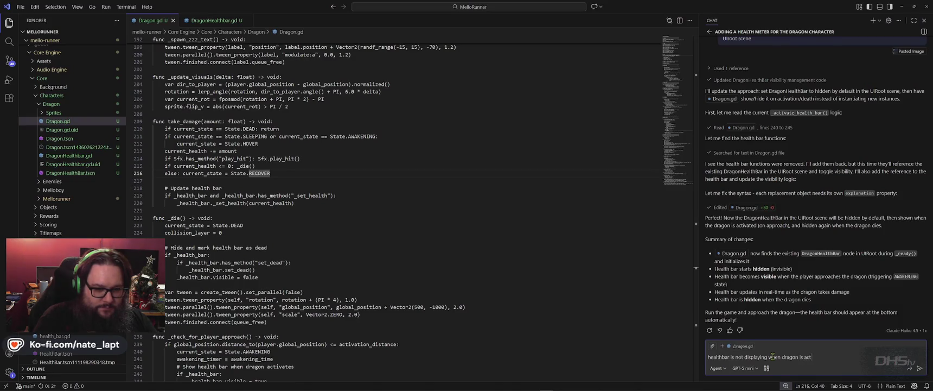
key("shift+Return")
key("shift+Return")
type("Please check all files again.")
key("Return")
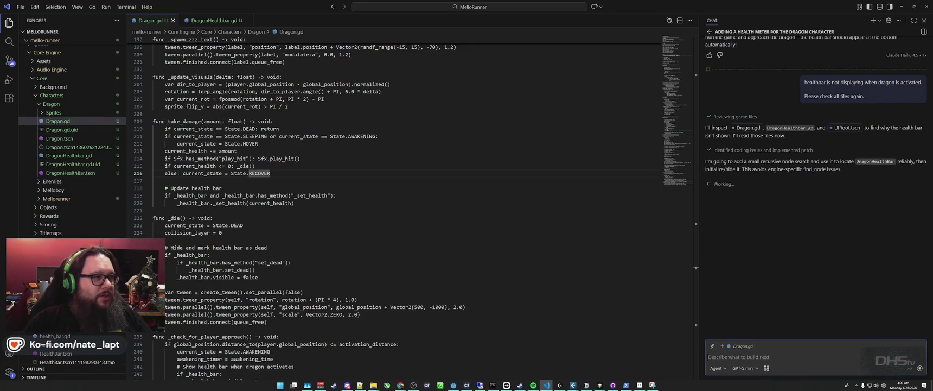
key("alt+Tab")
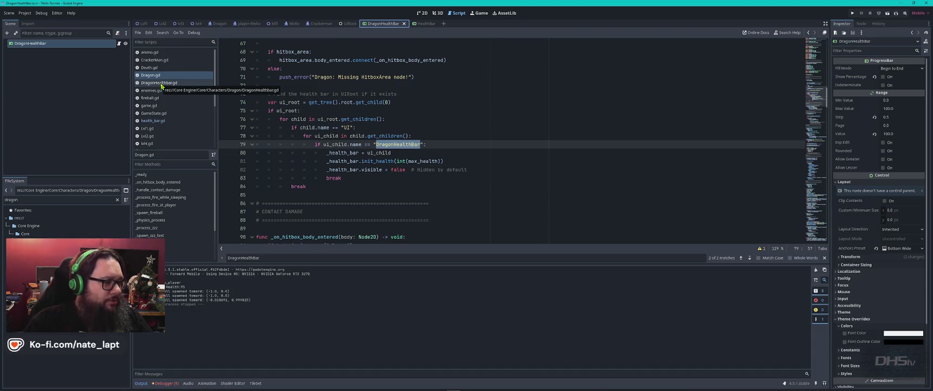
Step: Bring the File Explorer window forward and go up to the GameDev folder
key("alt+Tab")
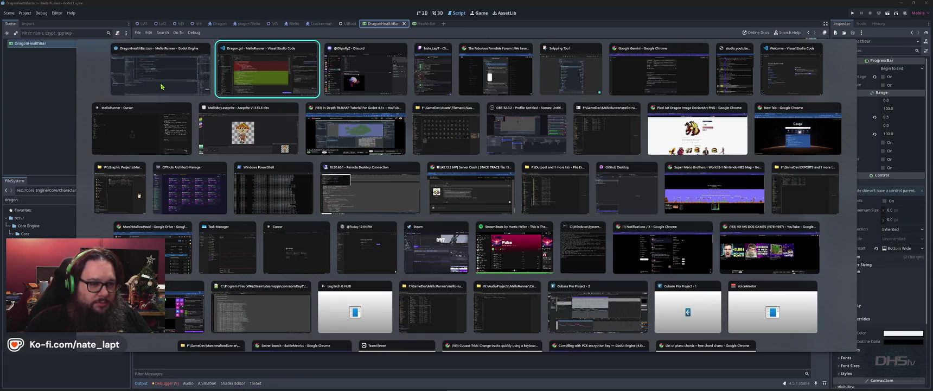
key("Down")
key("Right")
key("Right")
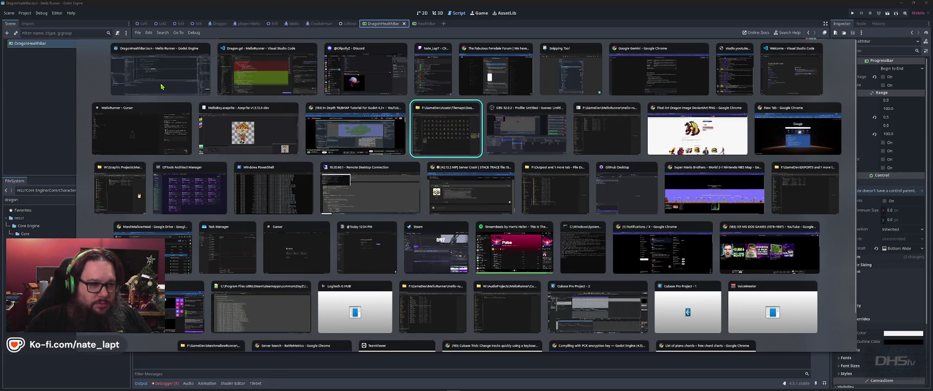
key("alt+Up")
key("alt+Up")
key("alt+Up")
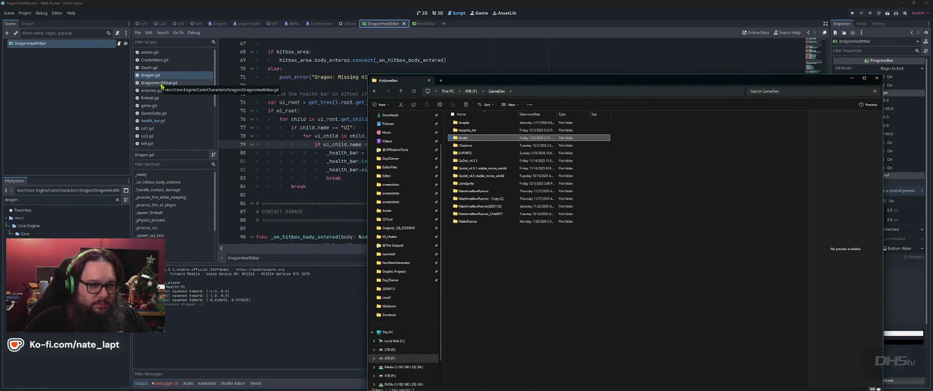
Step: Select the MelloRunner folder, then review the assistant's recursive DragonHealthBar search in VS Code
key("End")
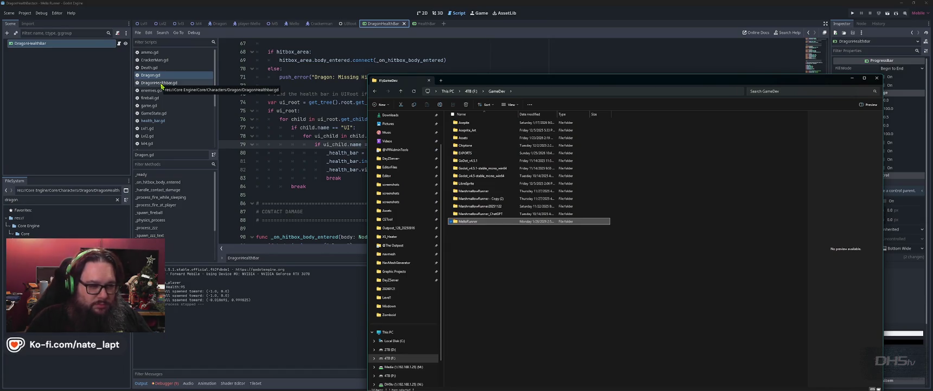
key("alt+Tab")
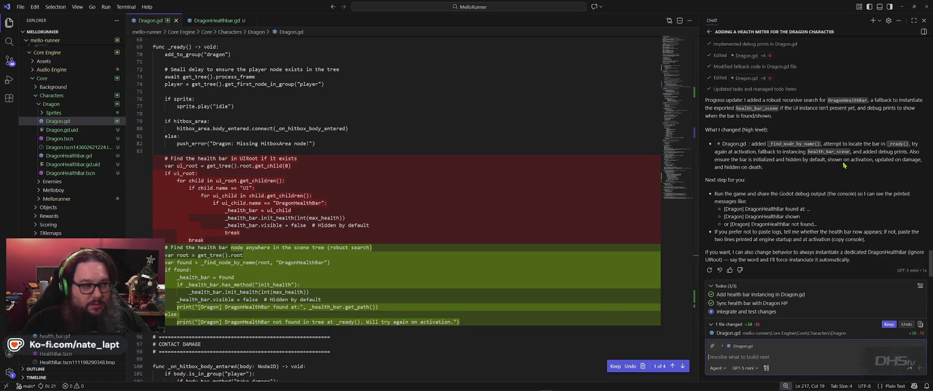
Step: Back in Godot with the updated Dragon.gd, run the game with F5
key("alt+Tab")
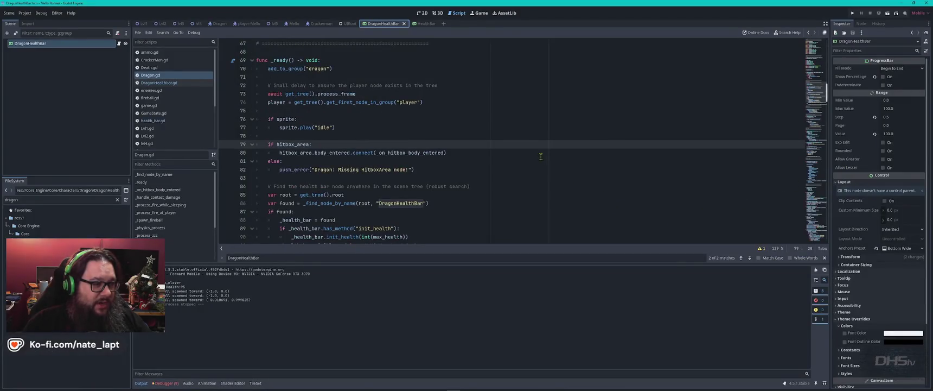
left_click(538, 154)
key("F5")
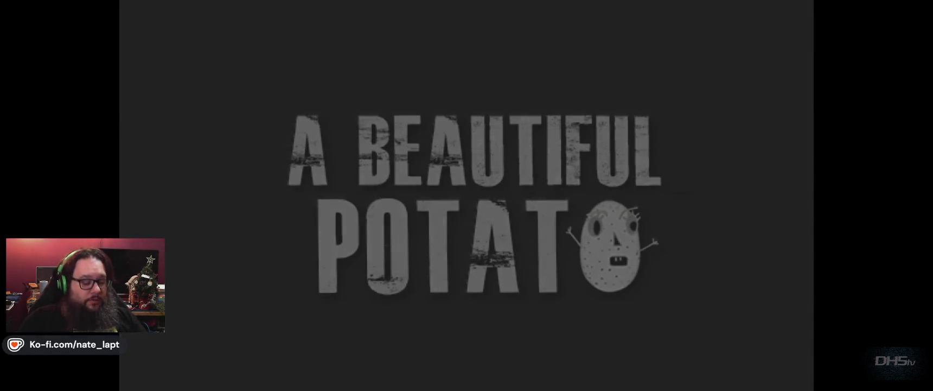
Step: Start the level and run right past the sword to wake the sleeping dragon
key("Return")
key("Right")
key("space")
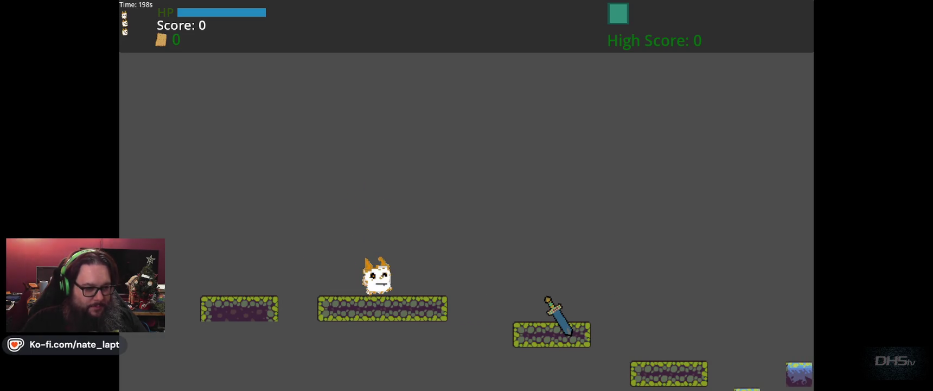
key("Right")
key("space")
key("Right")
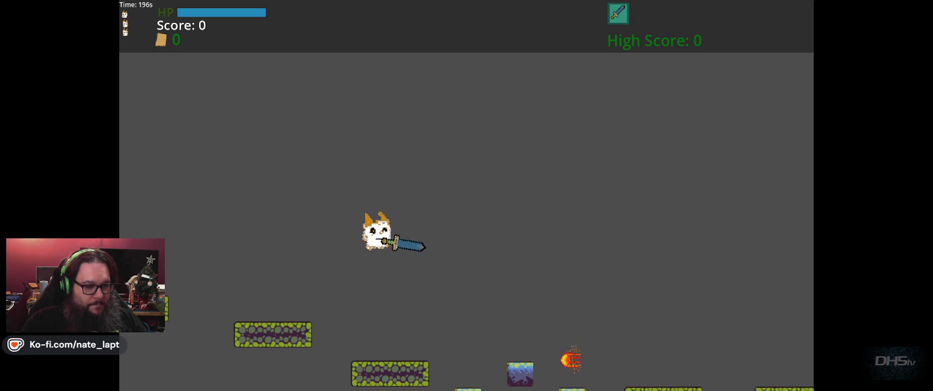
key("Right")
key("space")
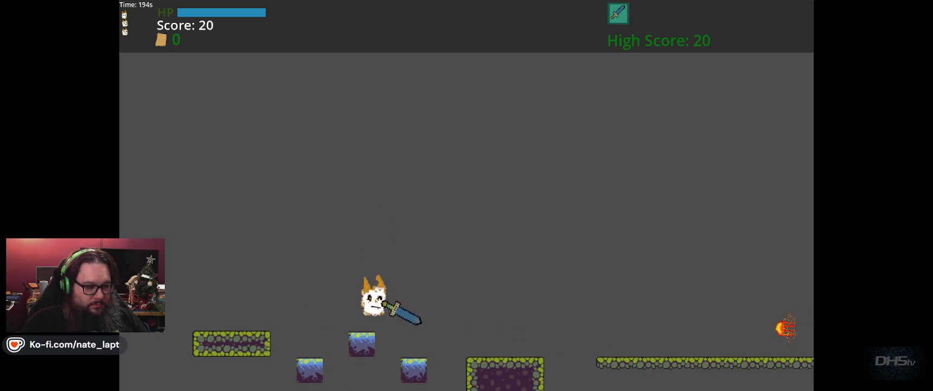
key("Right")
key("space")
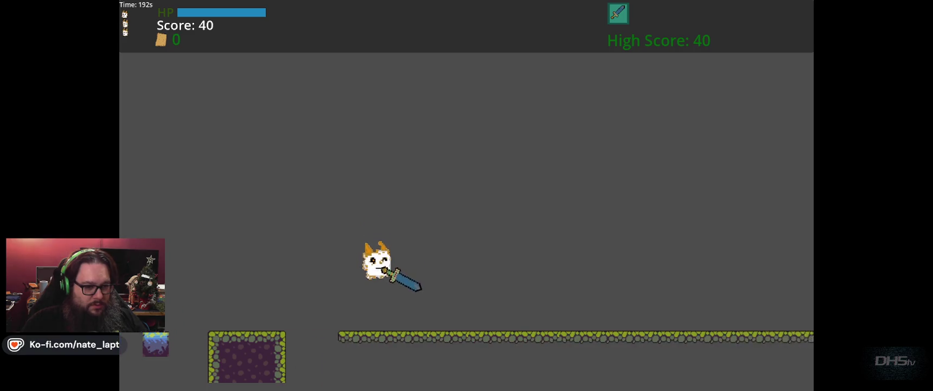
key("Right")
key("space")
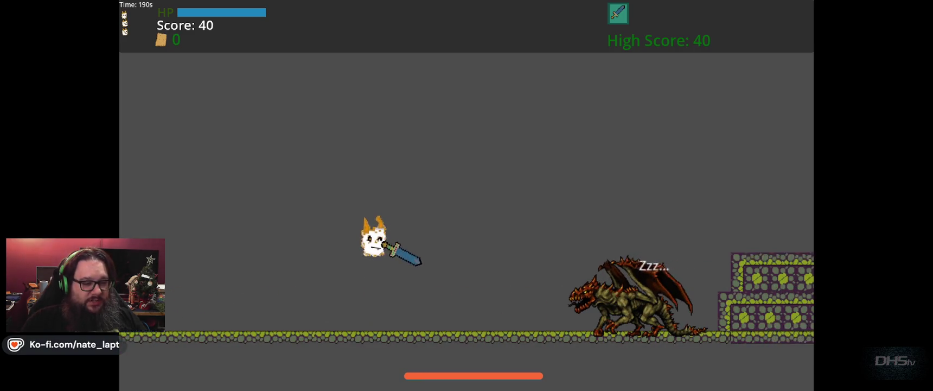
Step: Fight the dragon, dodging its fireballs and swoops while jumping in to strike it
key("Left")
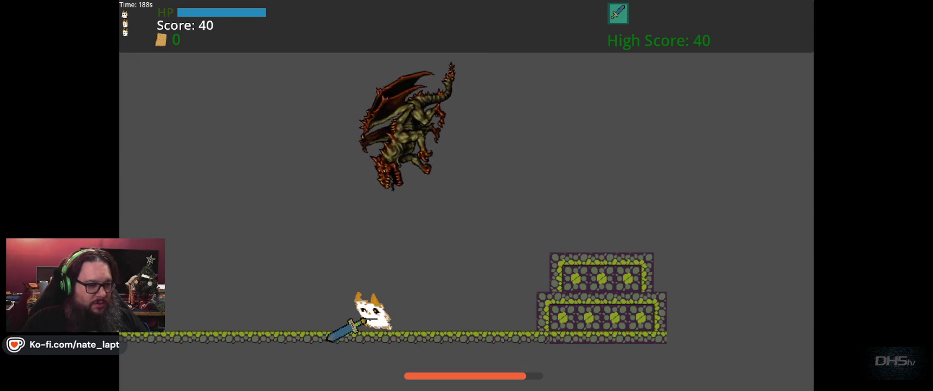
key("Right")
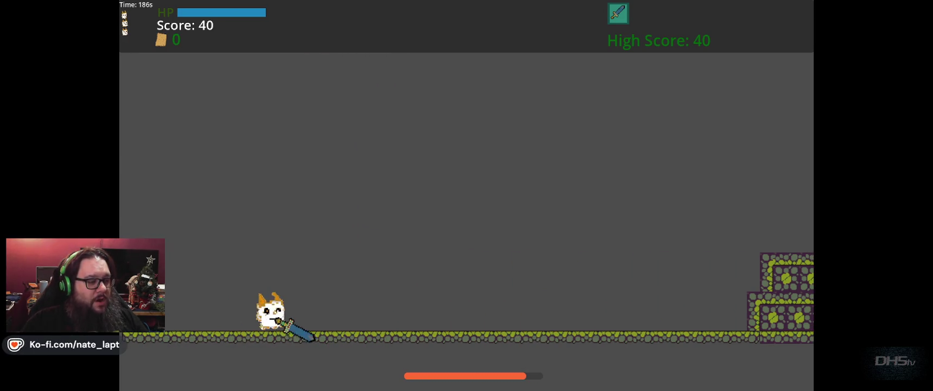
key("space")
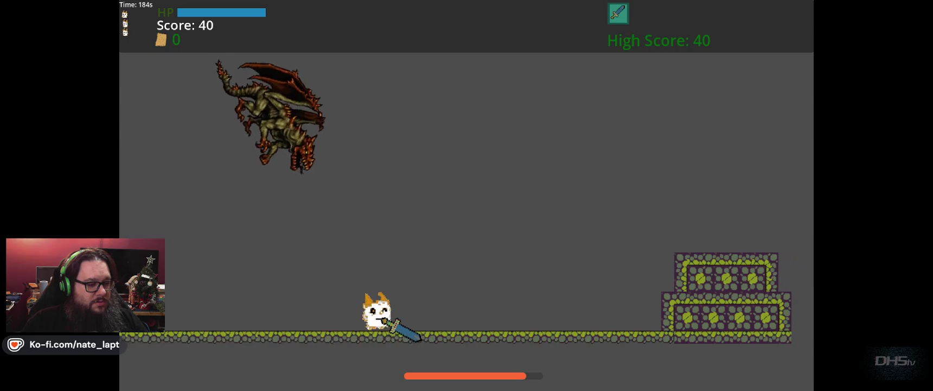
key("Left")
key("Right")
key("space")
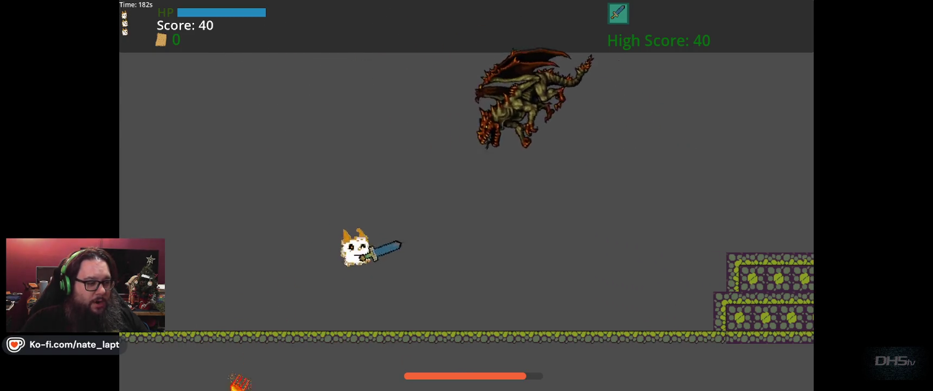
key("Left")
key("Right")
key("space")
key("Left")
key("space")
key("Right")
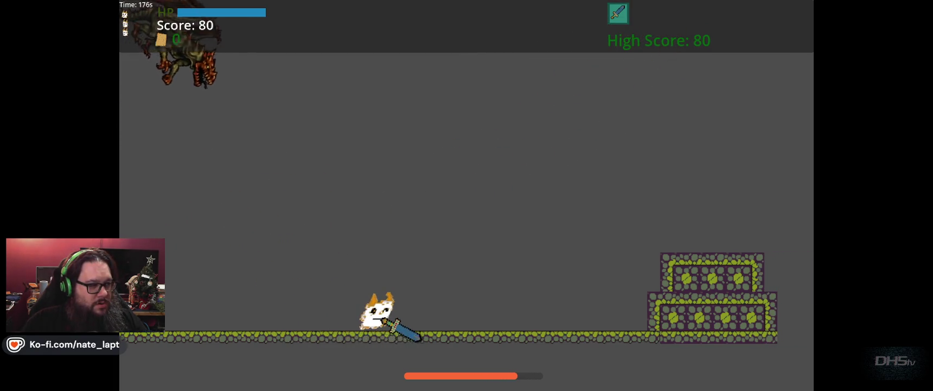
key("Left")
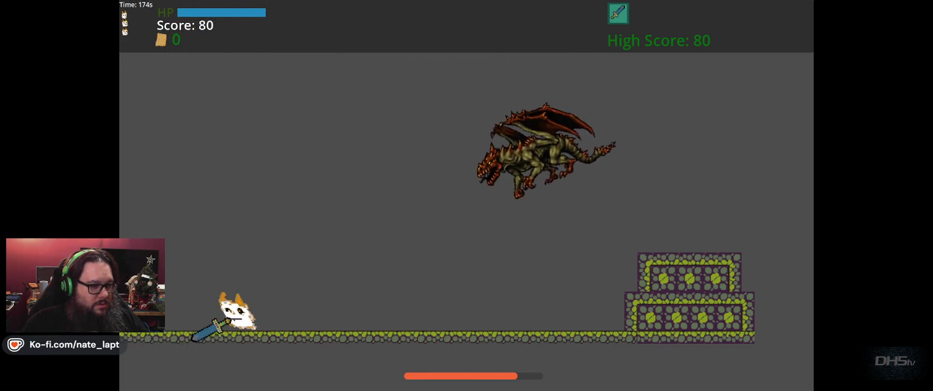
key("Right")
key("Left")
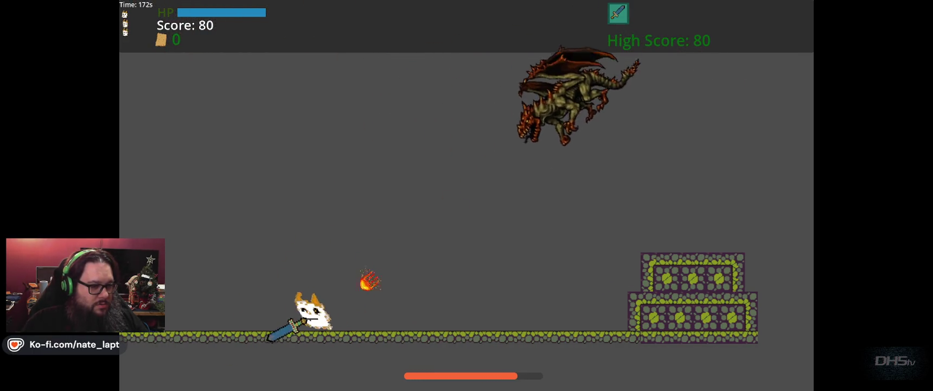
key("Right")
key("space")
key("Right")
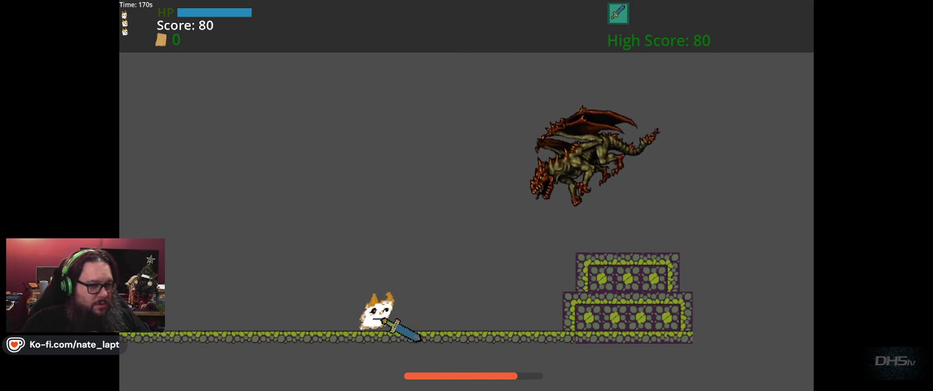
key("space")
key("Left")
key("Right")
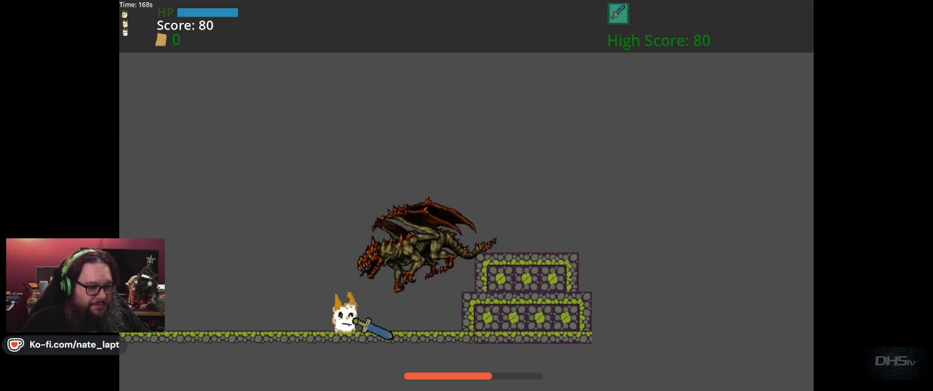
Step: Keep hitting the dragon until its health bar nears a quarter, then restart after dying
key("Left")
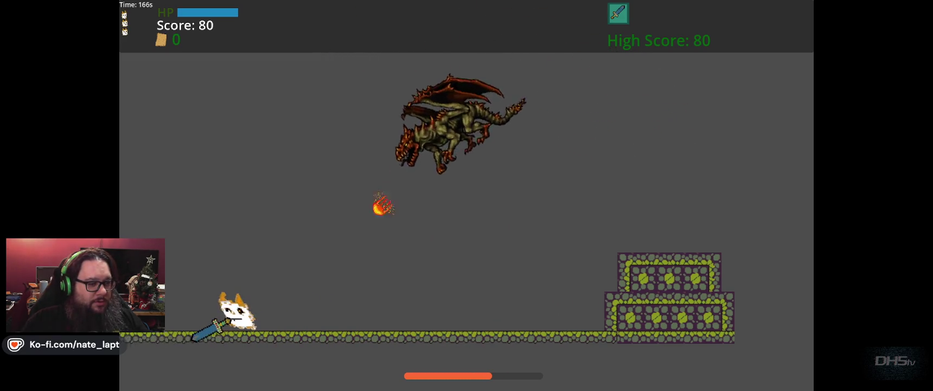
key("Right")
key("space")
key("Right")
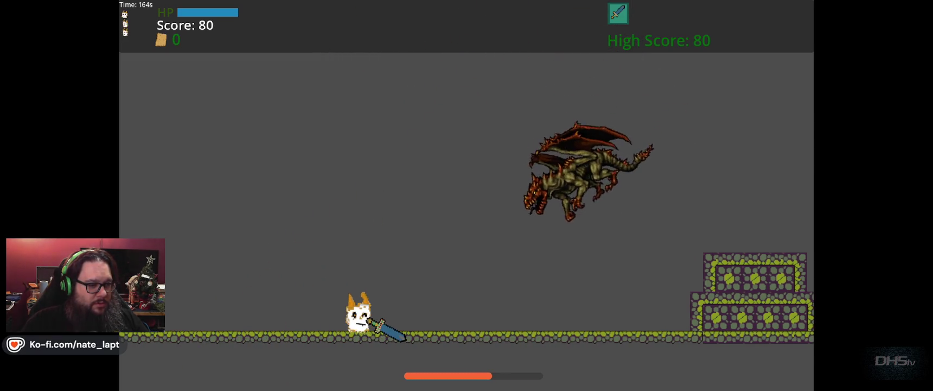
key("space")
key("Right")
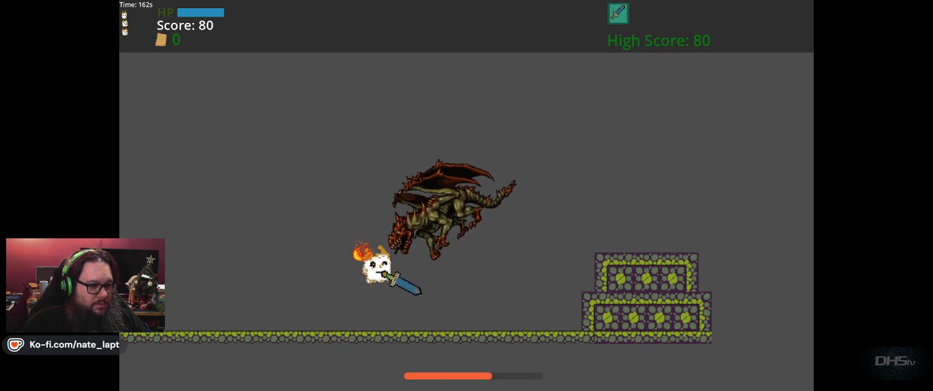
key("Left")
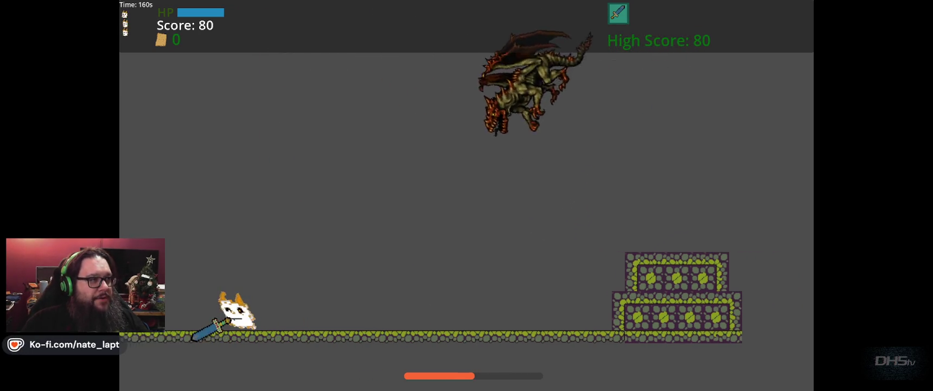
key("Right")
key("Right")
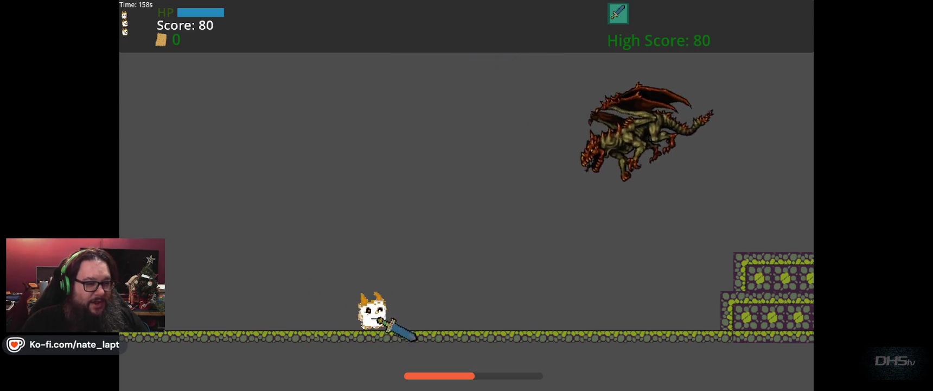
key("Up")
key("Right")
key("Left")
key("Up")
key("Right")
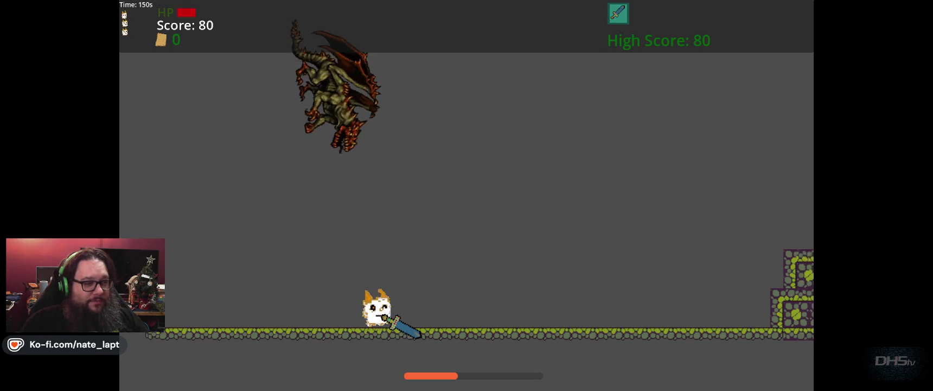
key("Left")
key("Right")
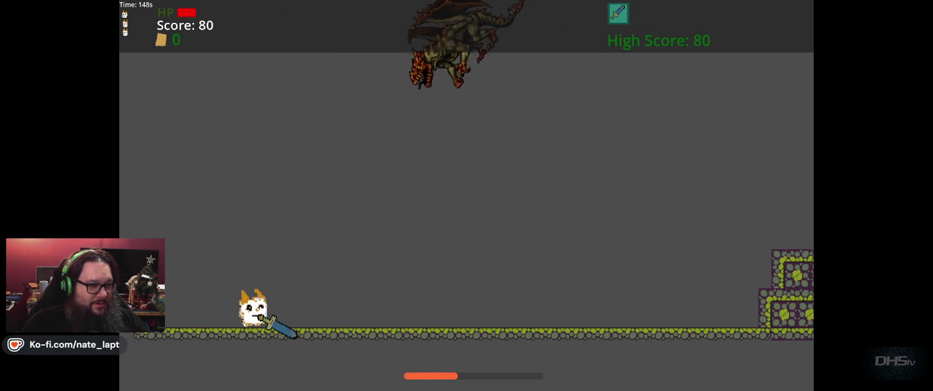
key("Left")
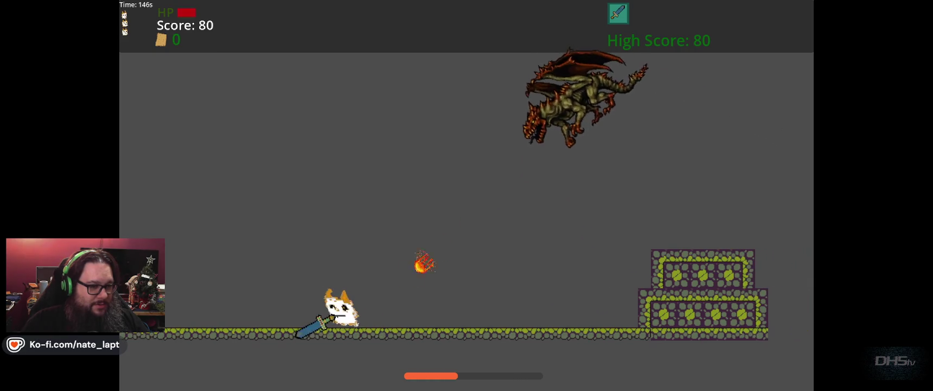
key("Right")
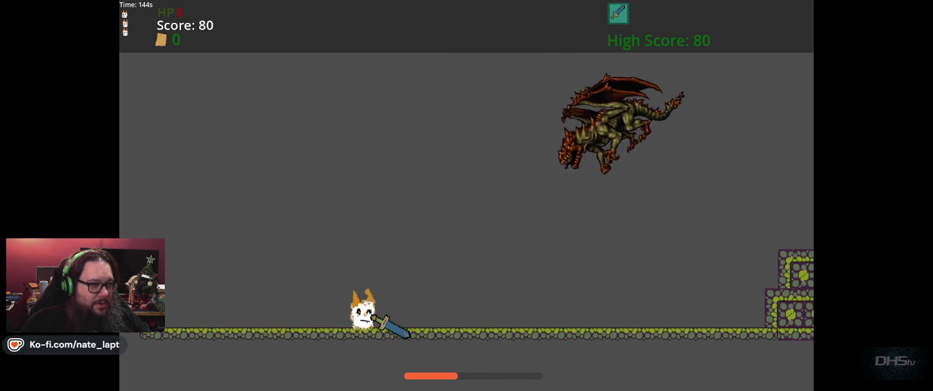
key("Left")
key("Right")
key("Left")
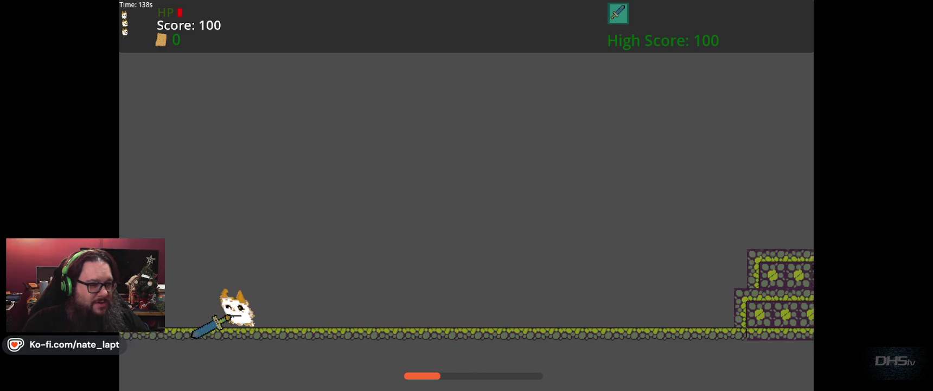
key("Right")
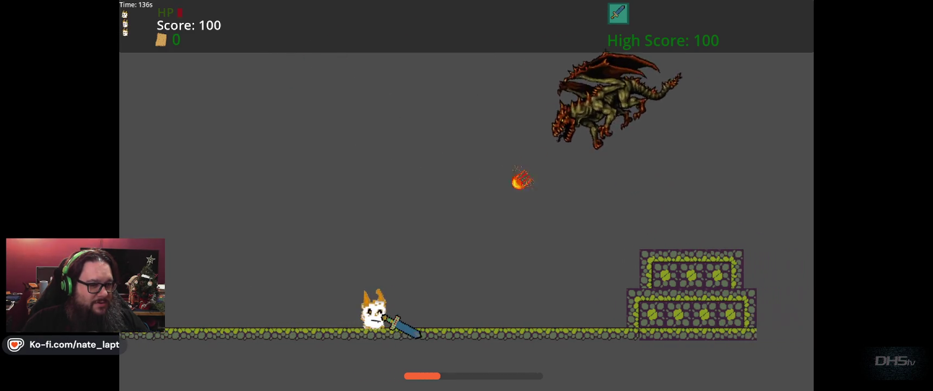
key("Return")
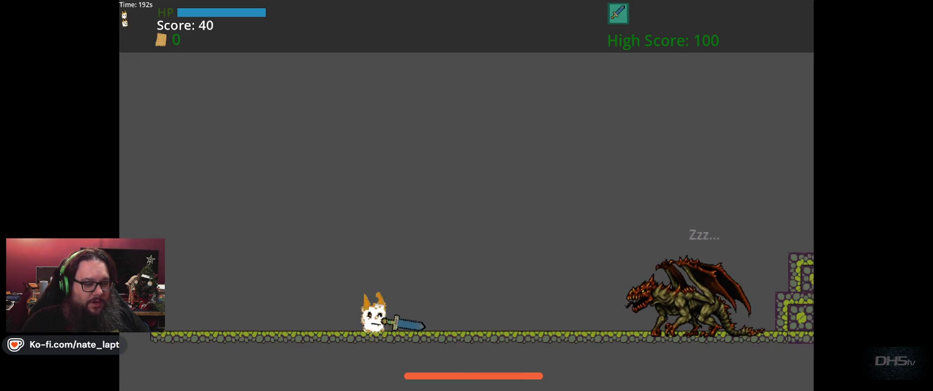
Step: Fight the woken dragon, dodging its swoops and striking it near the stone wall
key("space")
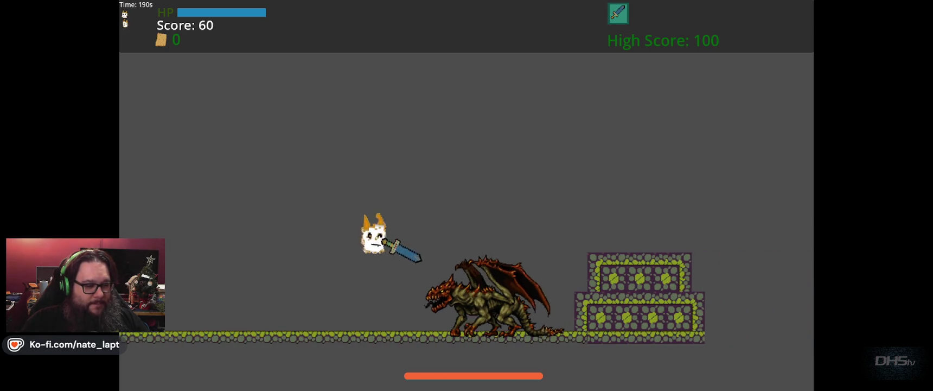
key("Left")
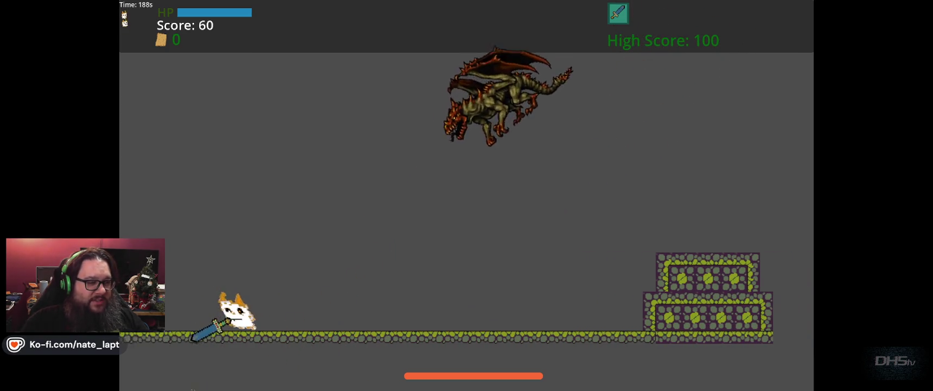
key("Right")
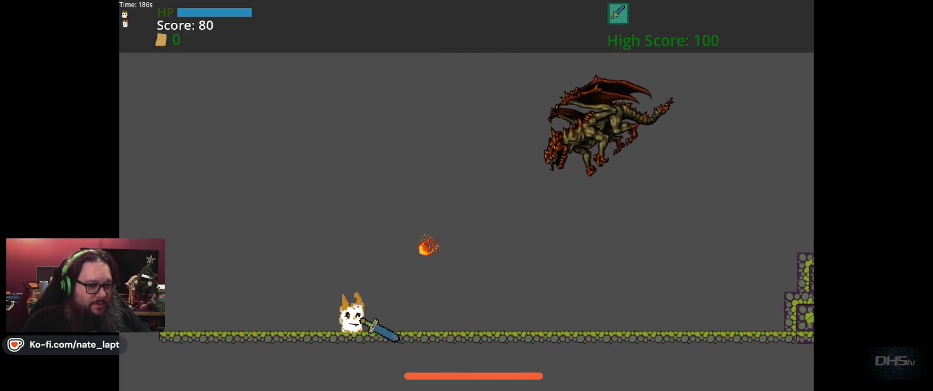
key("Left")
key("Up")
key("Right")
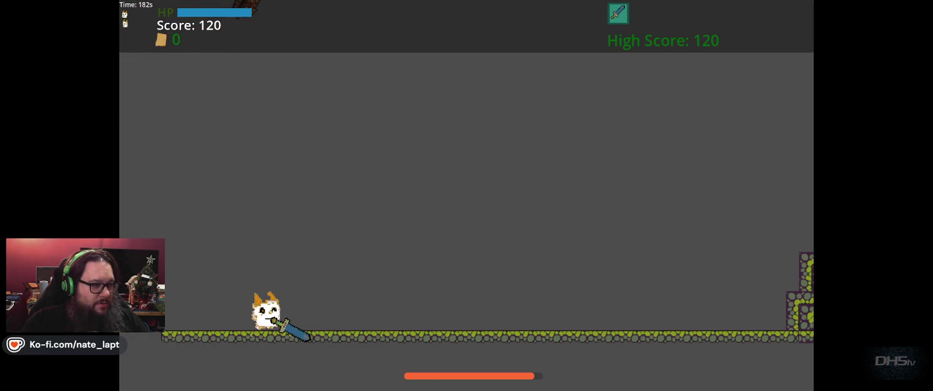
key("Left")
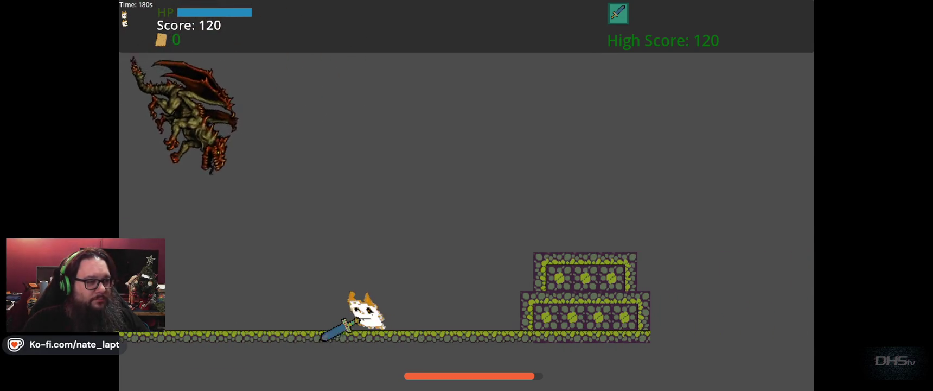
key("Left")
key("Right")
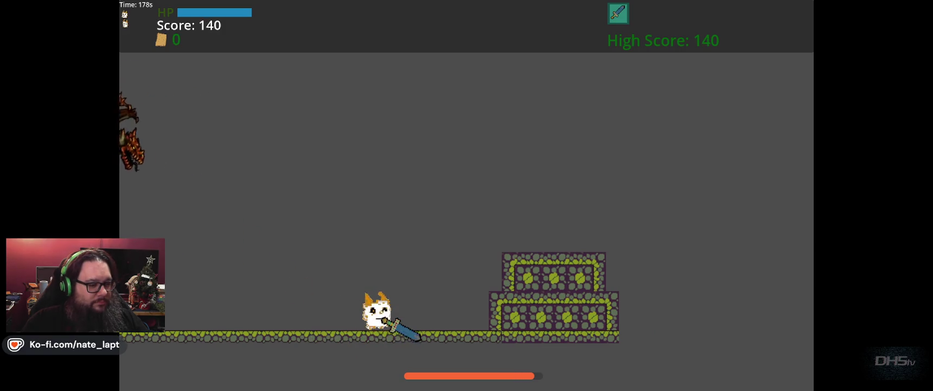
key("Left")
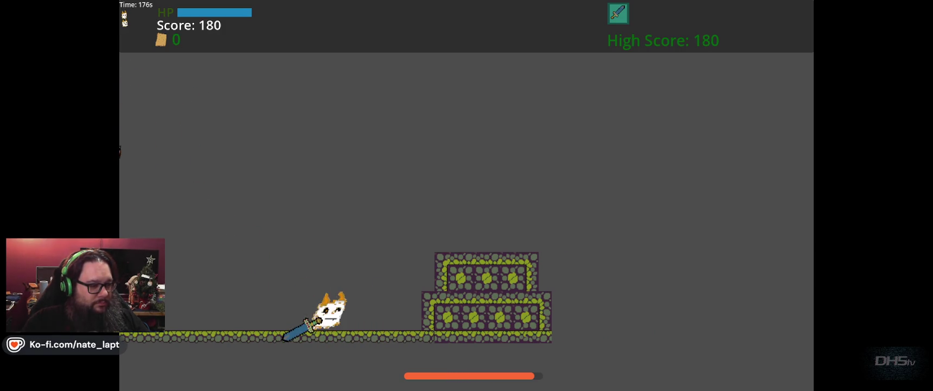
key("Left")
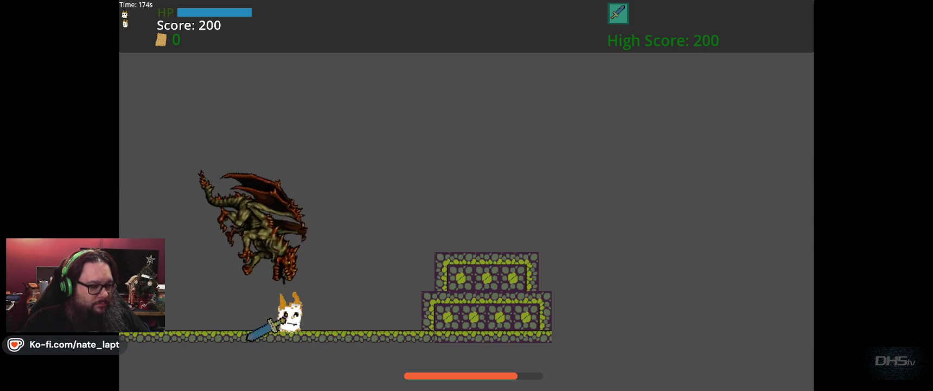
key("Left")
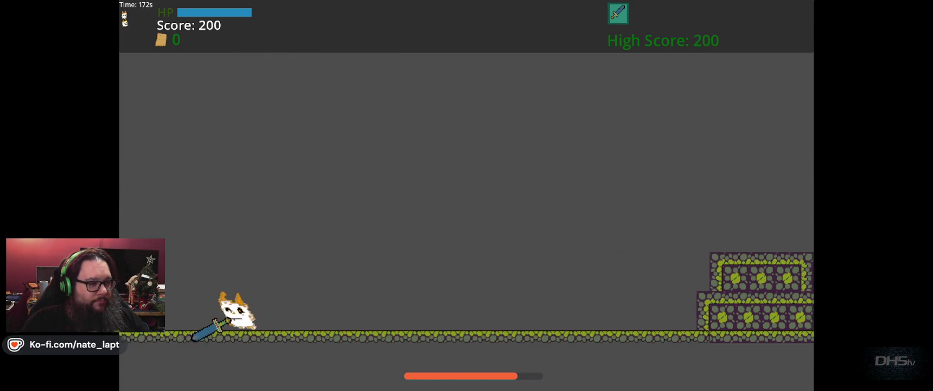
key("Left")
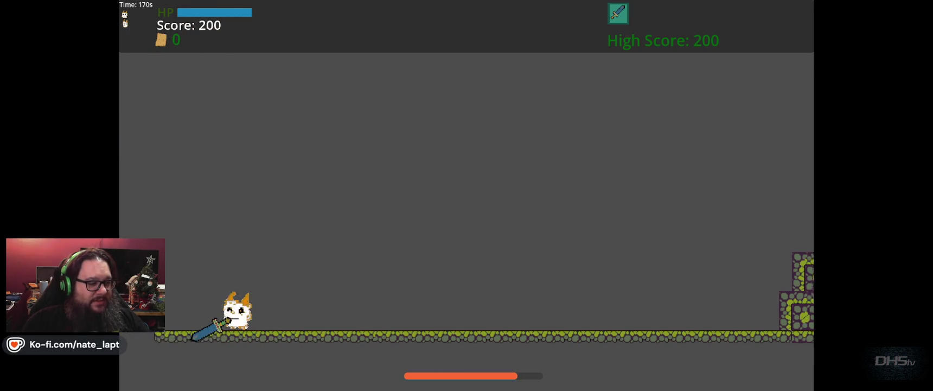
key("Right")
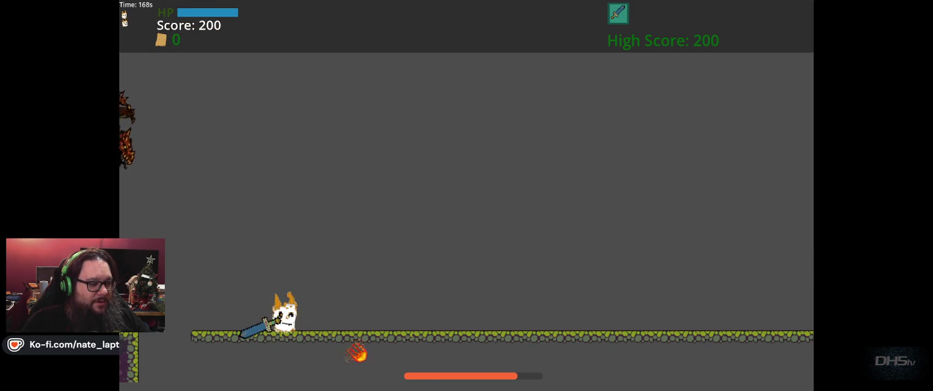
key("Left")
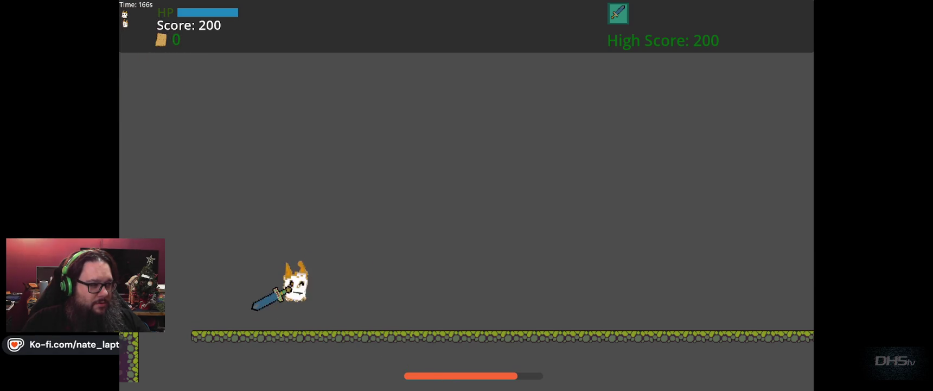
key("Right")
key("Up")
key("Left")
key("Right")
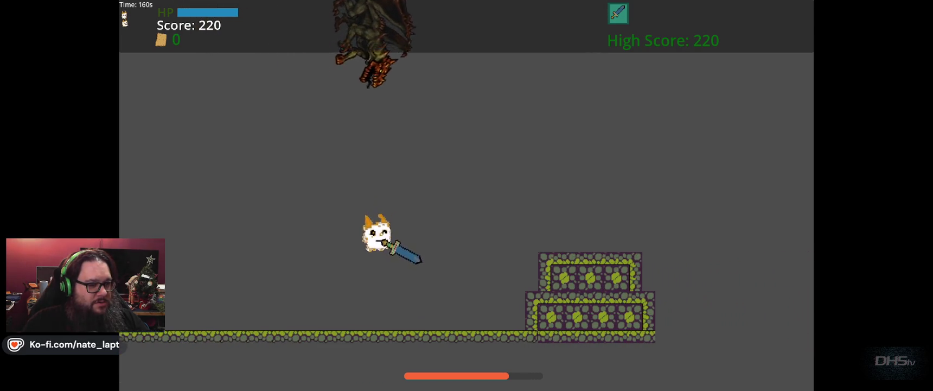
key("Up")
Step: Keep attacking from the stone platform until the cat dies at score 320, then start a fresh run
key("Left")
key("Right")
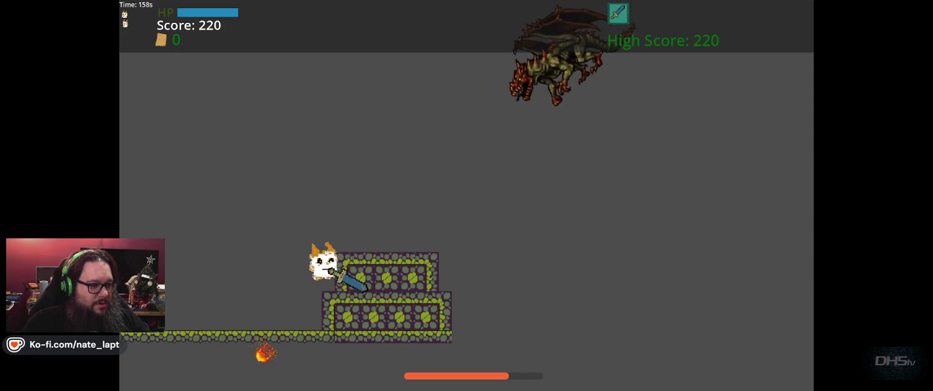
key("Right")
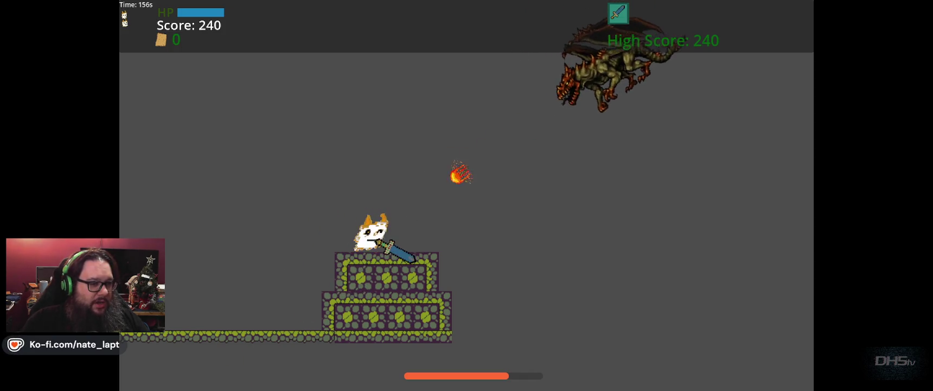
key("Left")
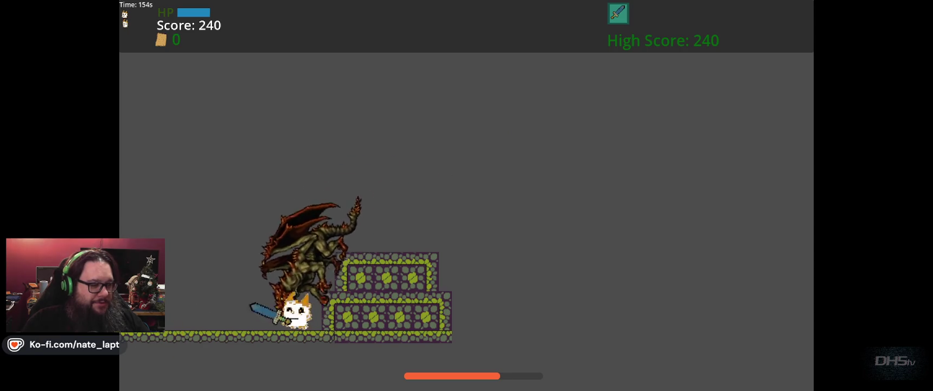
key("Left")
key("Up")
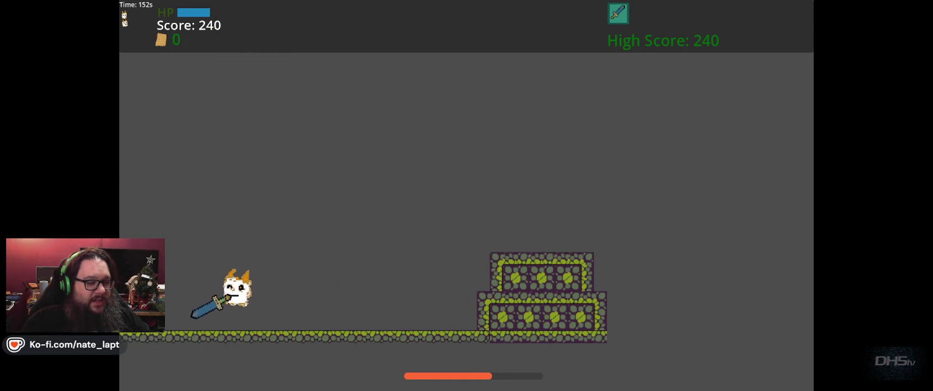
key("Right")
key("Left")
key("Right")
key("Right")
key("Up")
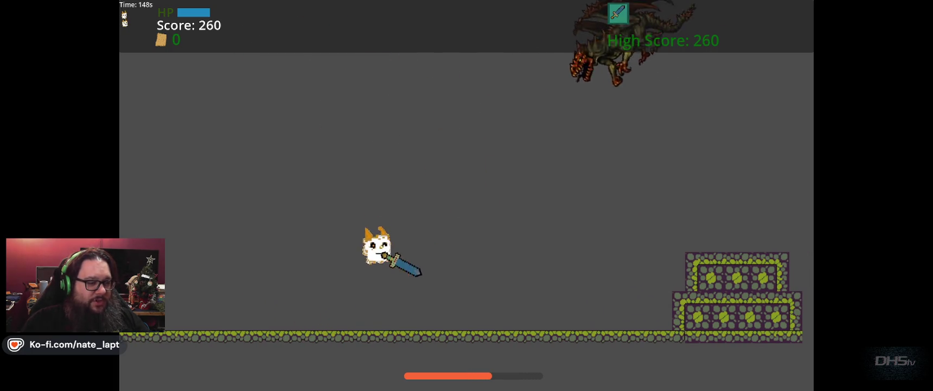
key("Up")
key("Right")
key("Up")
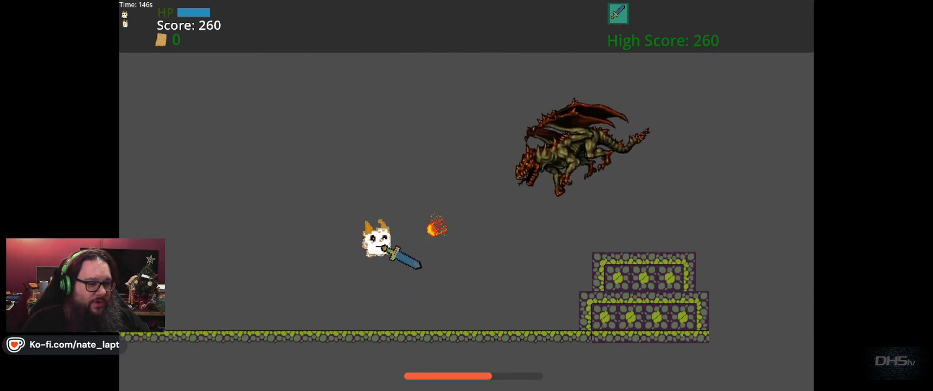
key("Right")
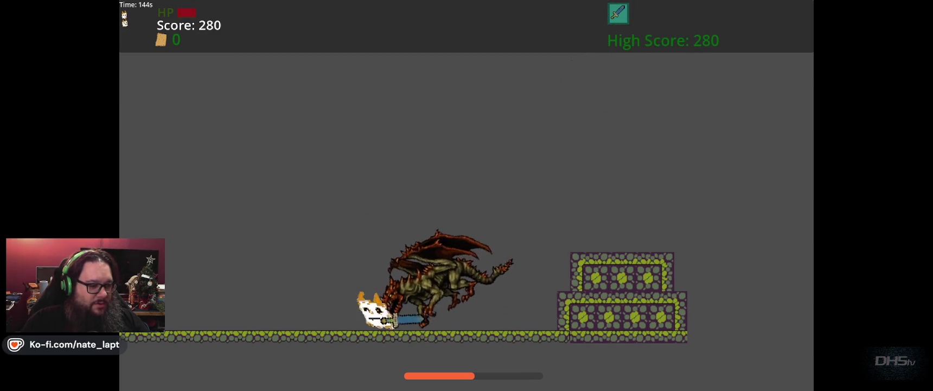
key("Left")
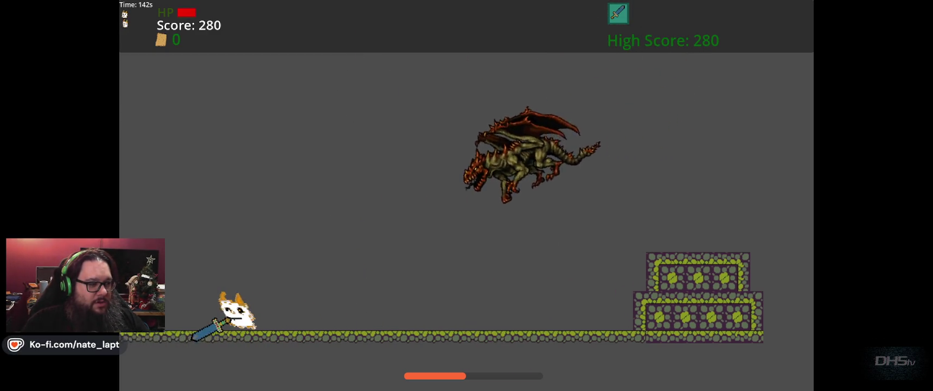
key("Right")
key("Up")
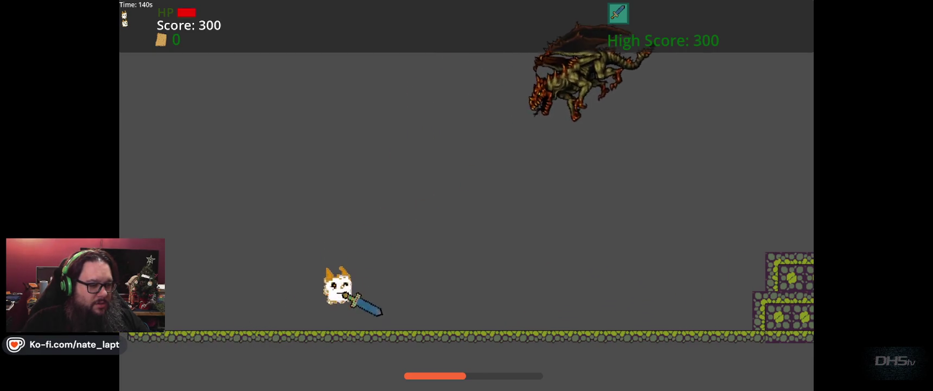
key("Right")
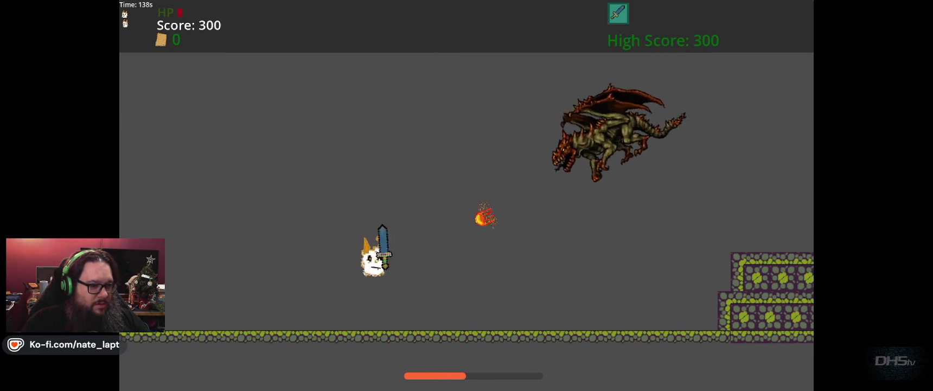
key("Left")
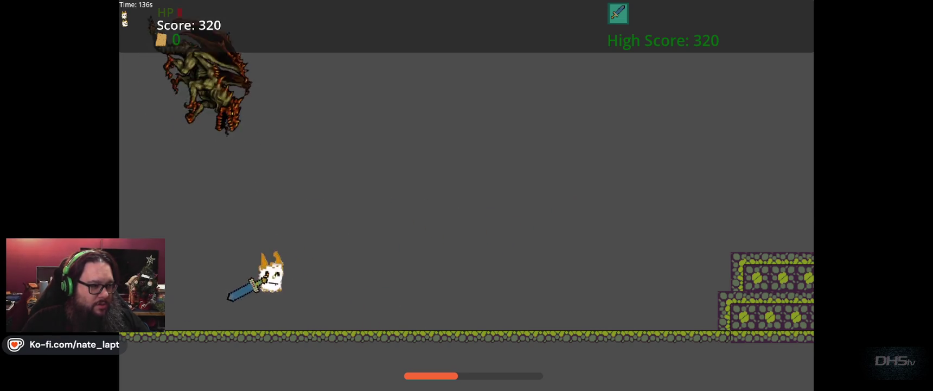
key("Right")
key("Right")
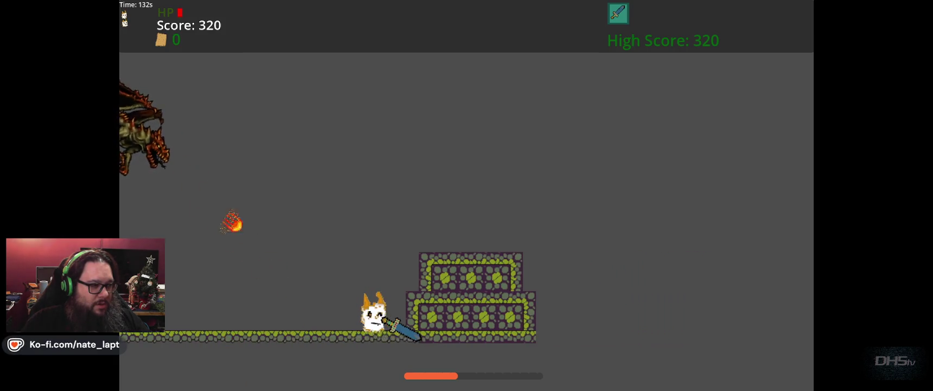
key("Return")
Step: Run and jump the cat right across the floating platforms toward the sleeping dragon
key("Right")
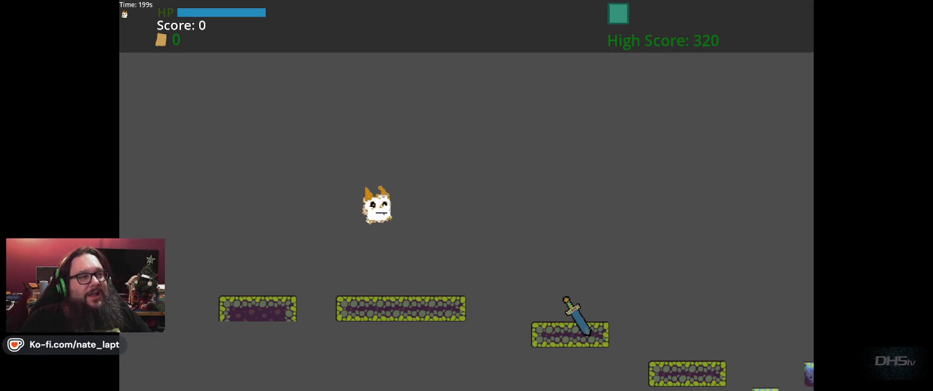
key("Right")
key("space")
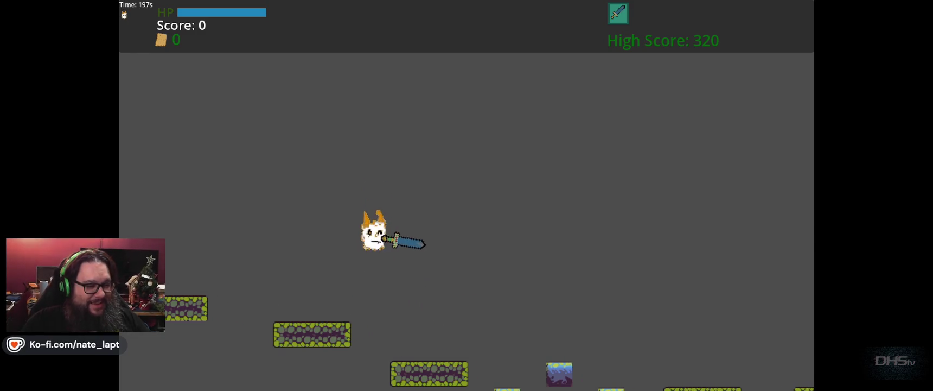
key("Right")
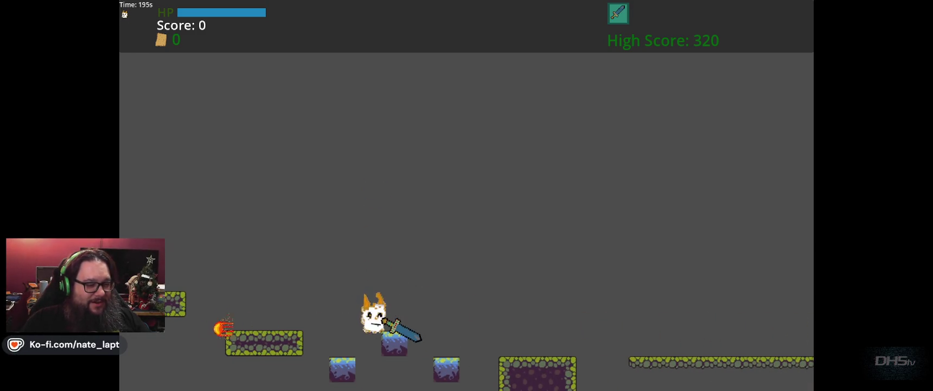
key("Right")
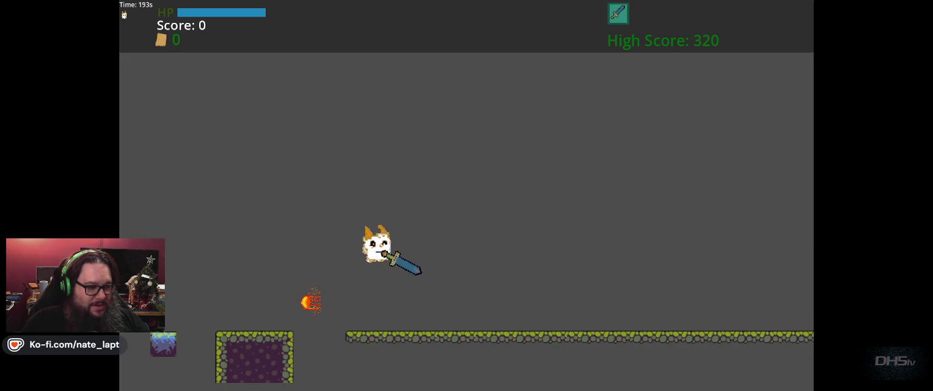
key("Right")
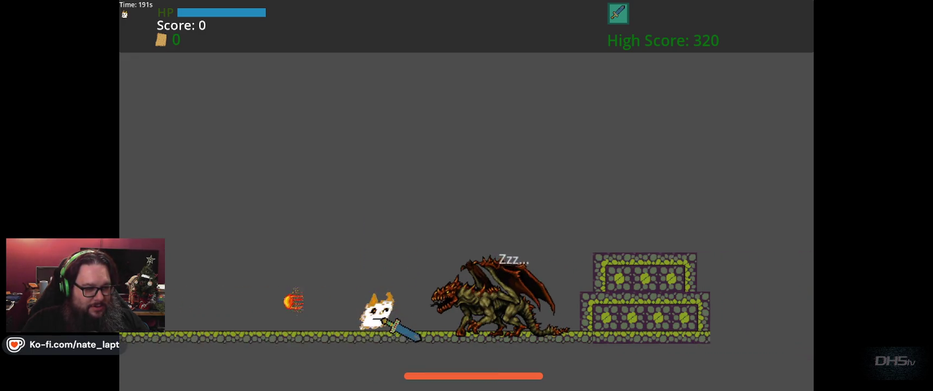
Step: Dodge the circling dragon left and right, slashing it with the sword
key("Left")
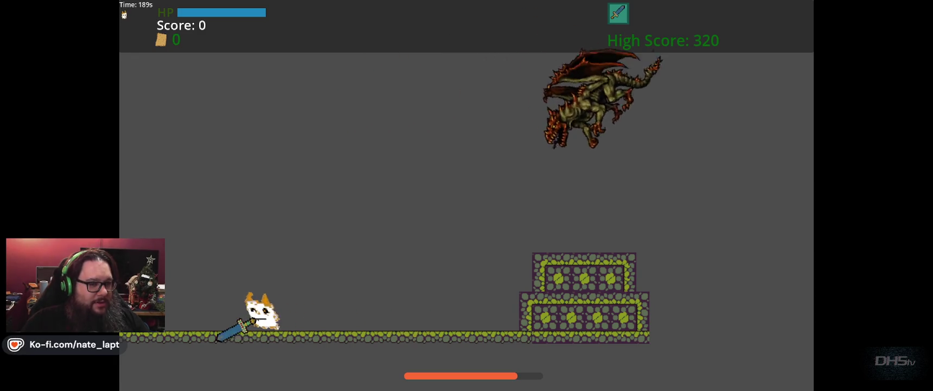
key("Left")
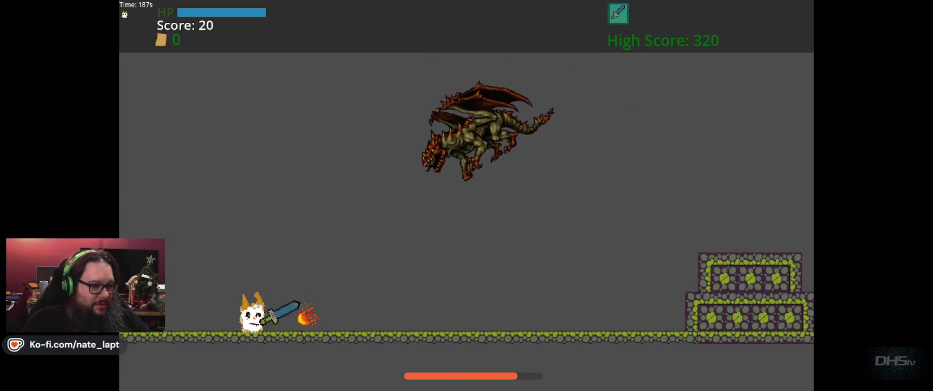
key("Right")
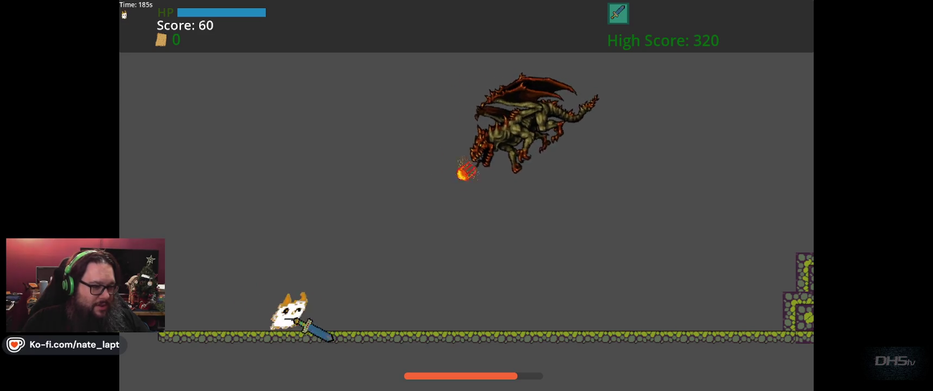
key("Left")
key("Right")
key("Right")
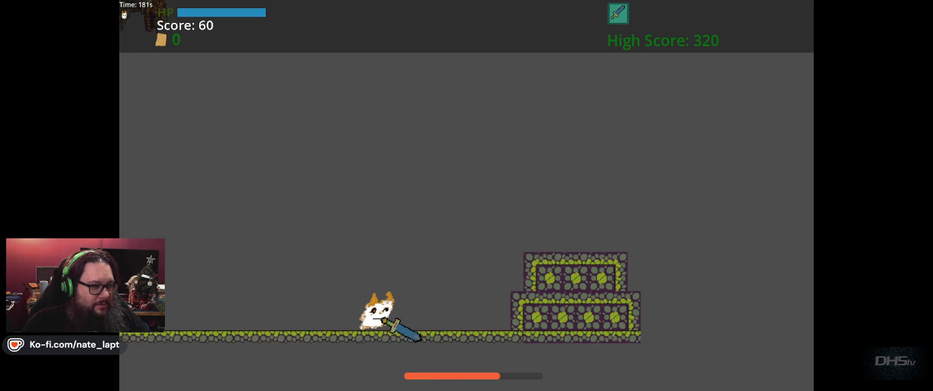
key("Left")
key("space")
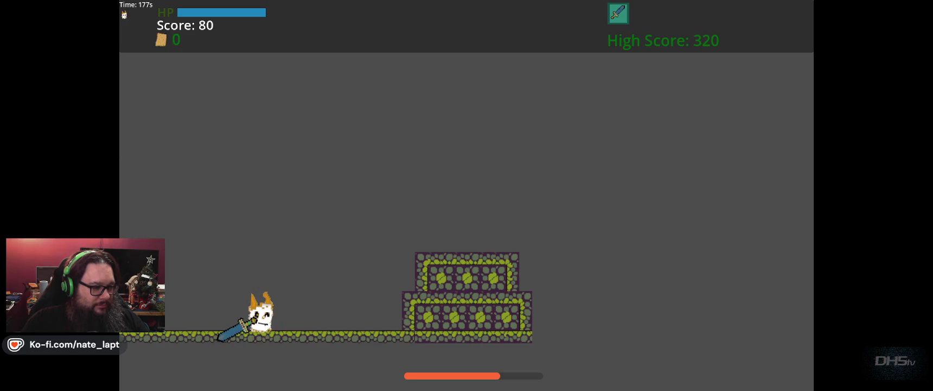
key("Left")
key("space")
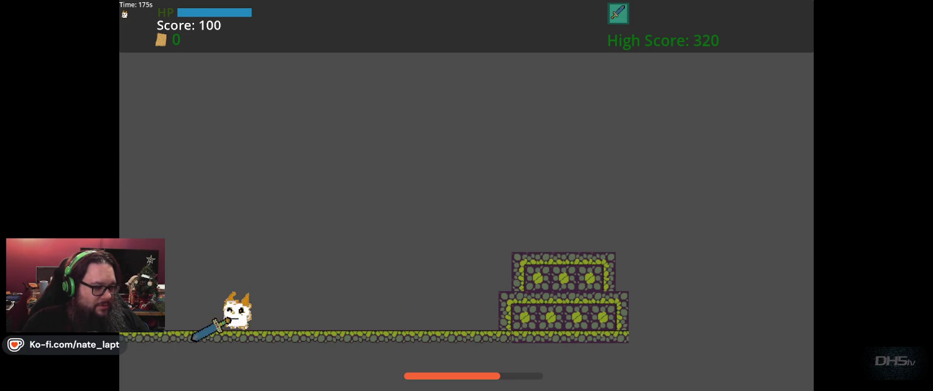
key("Right")
key("Left")
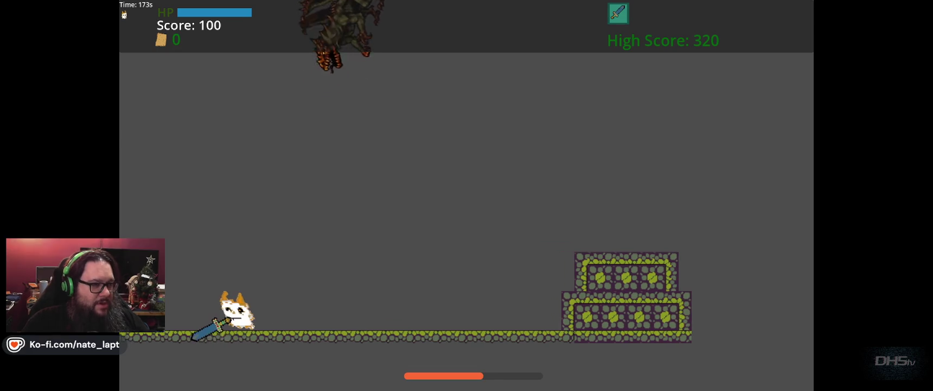
key("Left")
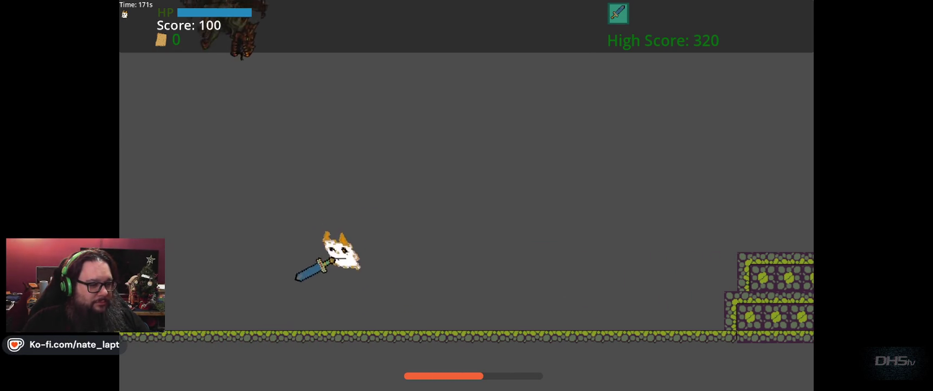
key("Right")
key("Left")
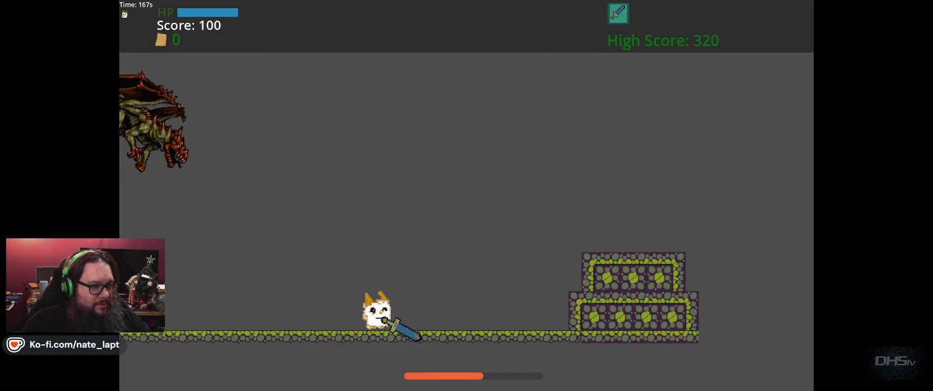
key("Left")
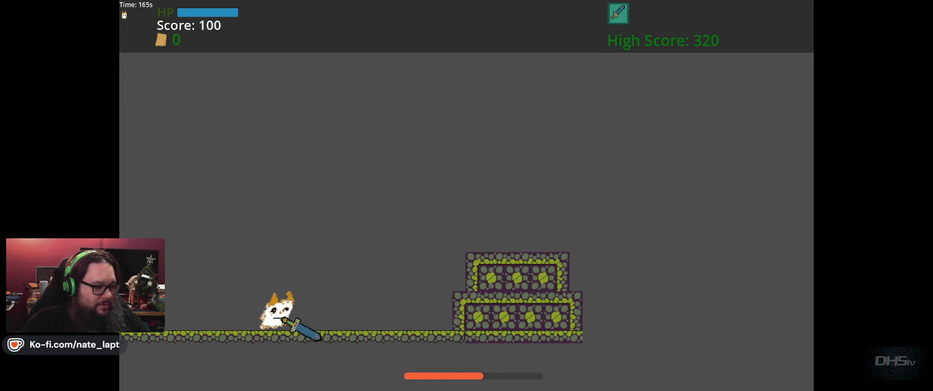
key("Left")
key("Right")
key("Left")
key("Right")
key("Left")
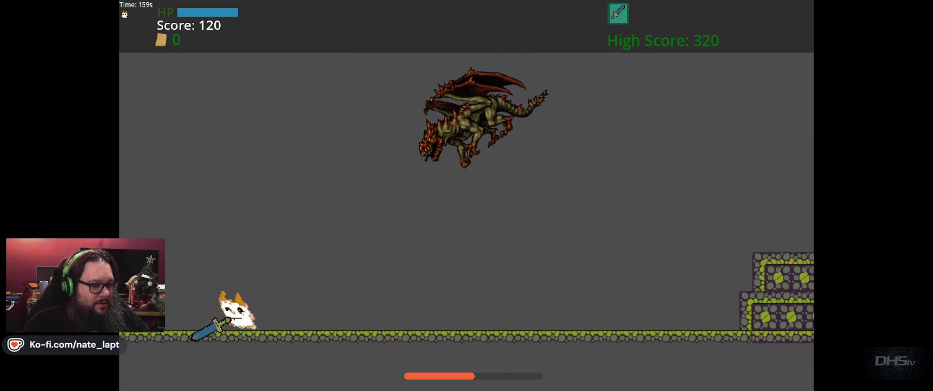
Step: Keep jumping and slashing at the swooping dragon to raise the score, then stop the run with F8
key("Right")
key("Right")
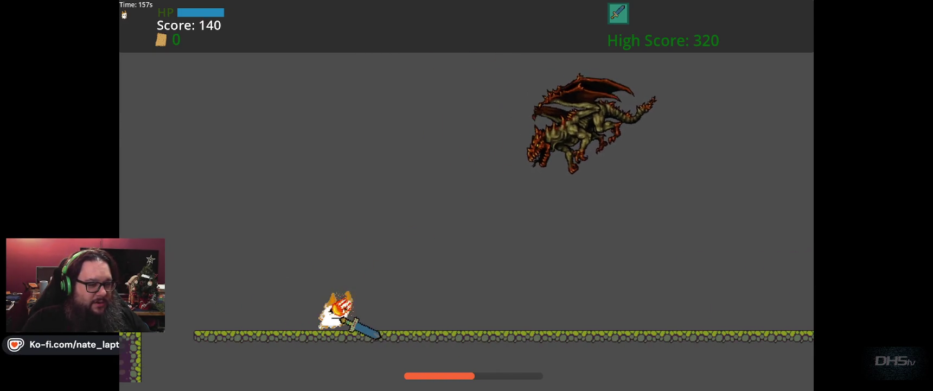
key("Left")
key("Right")
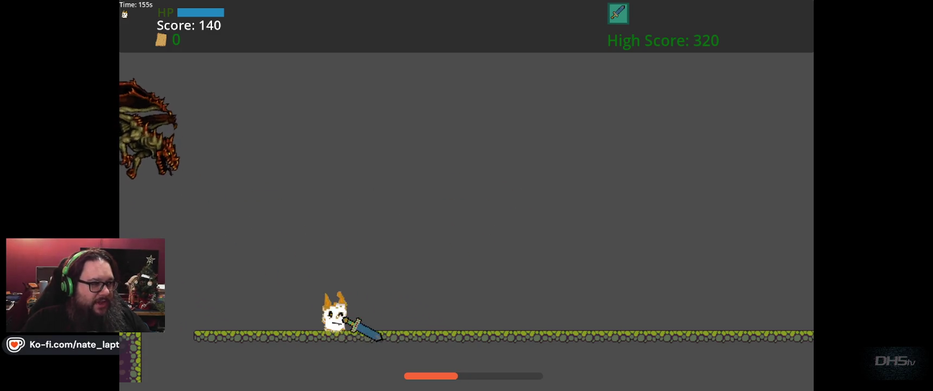
key("Right")
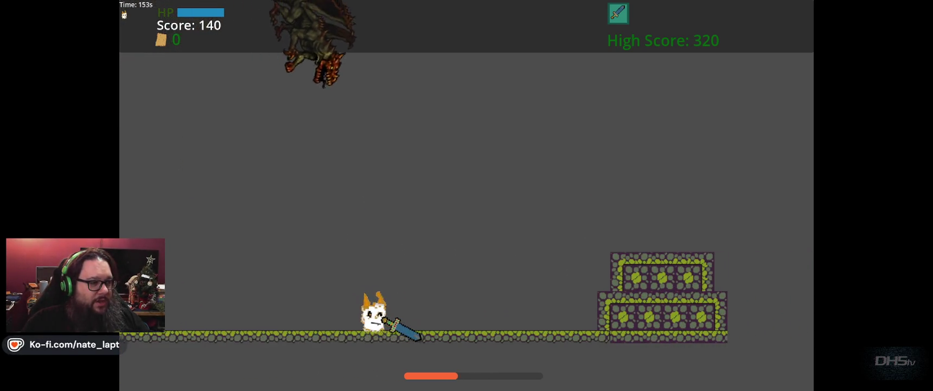
key("Left")
key("Left")
key("Right")
key("Left")
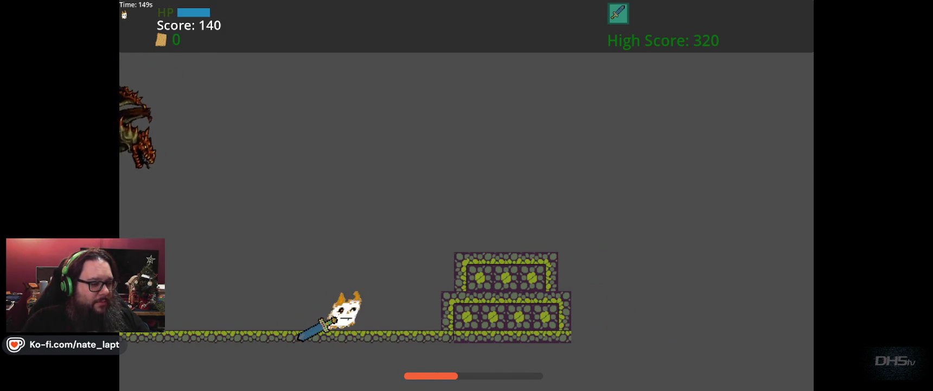
key("Left")
key("Right")
key("Up")
key("Left")
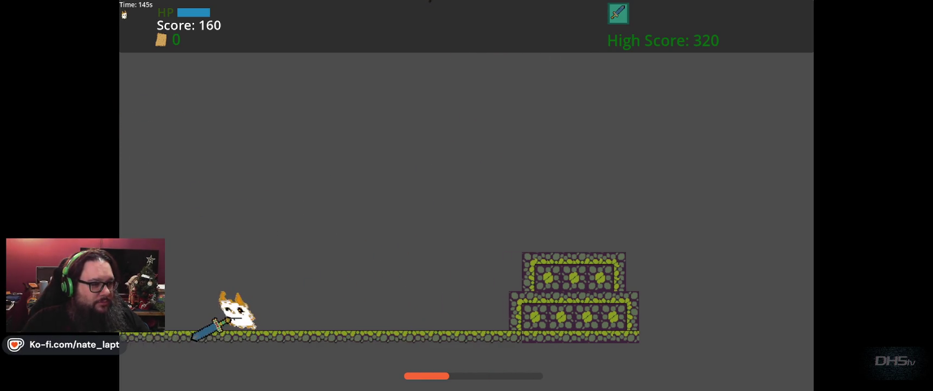
key("Right")
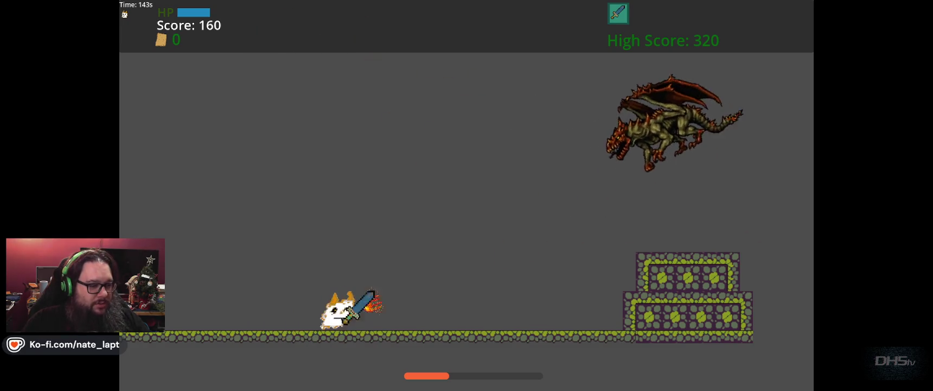
key("Right")
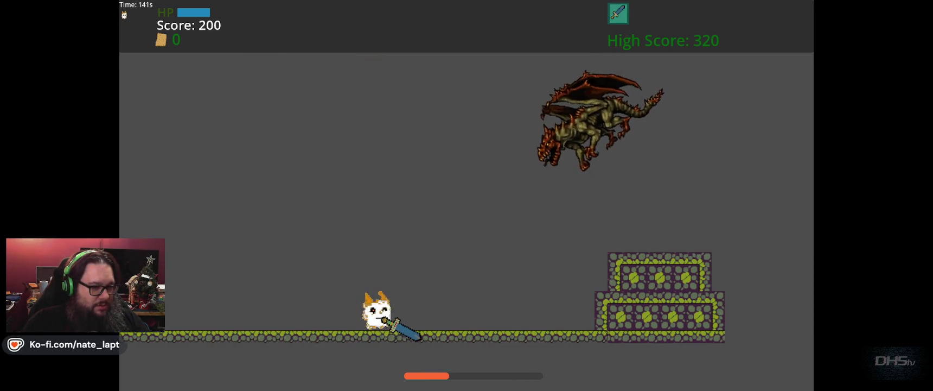
key("Up")
key("Up")
key("Right")
key("Up")
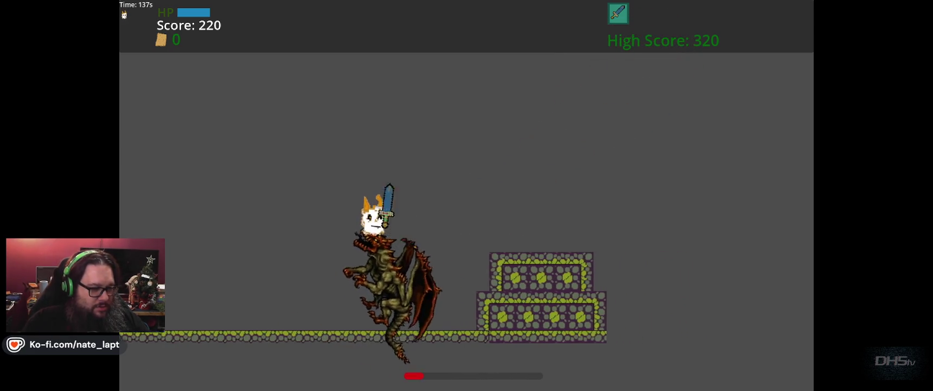
key("Left")
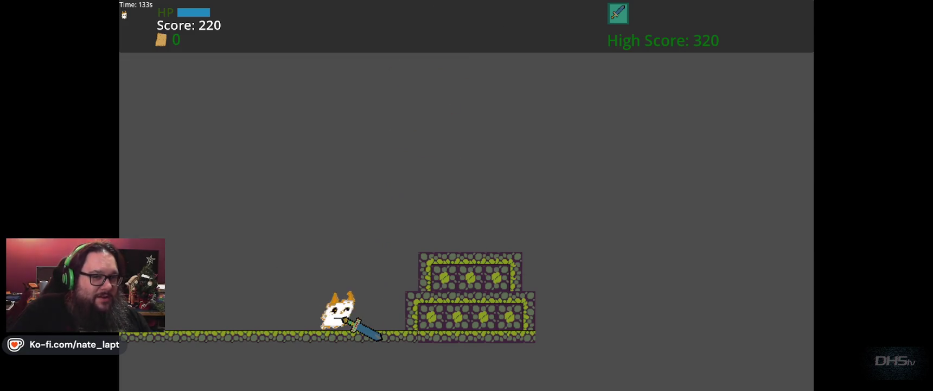
key("F8")
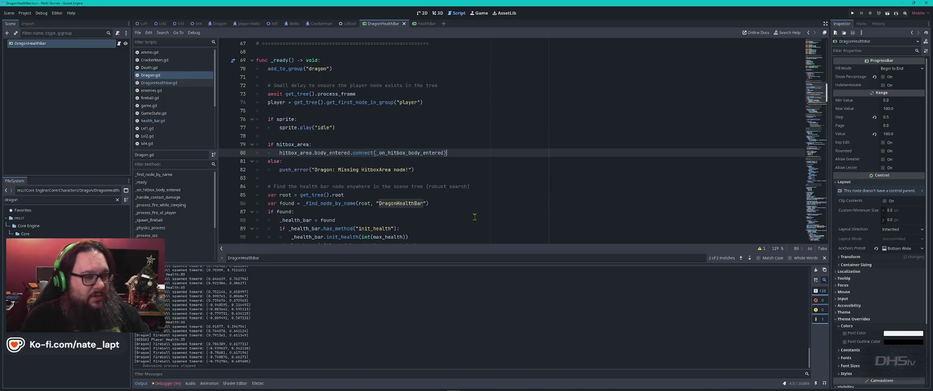
Step: Switch from Godot to Visual Studio Code with Alt+Tab
key("alt+Tab")
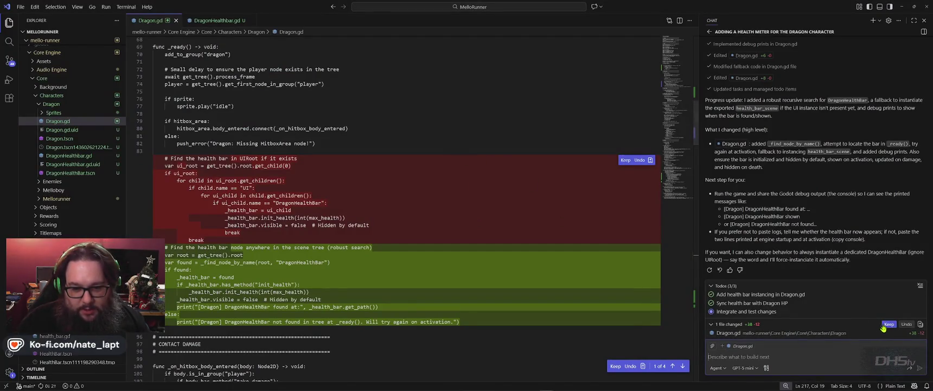
Step: Keep the assistant's recursive DragonHealthBar search edit in Dragon.gd, then Alt+Tab to the browser
left_click(888, 324)
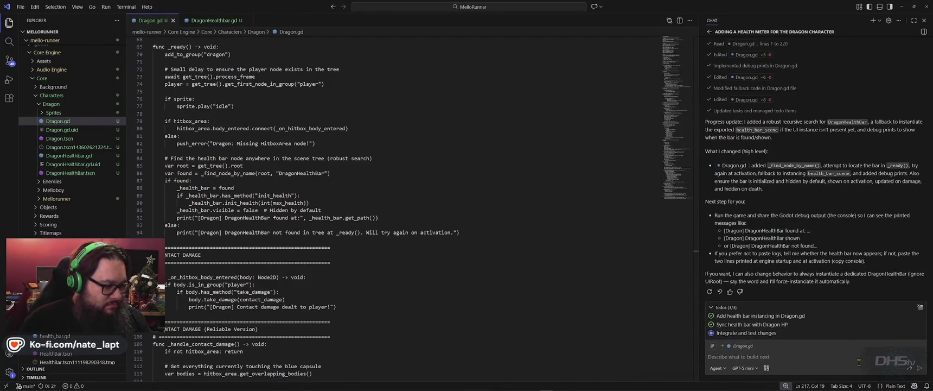
key("alt+Tab")
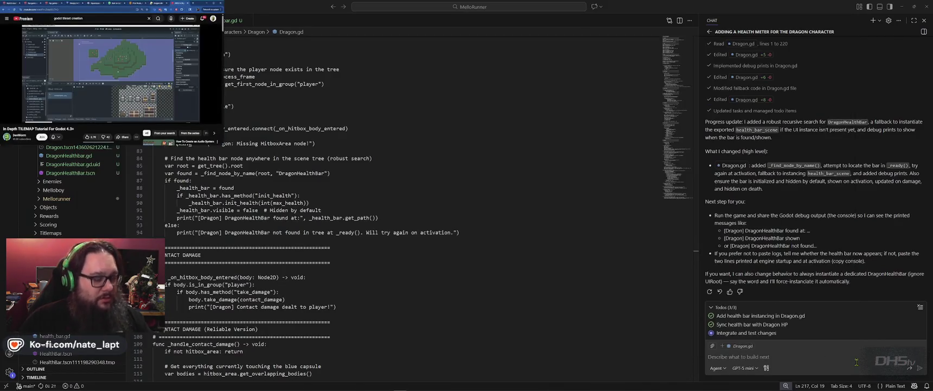
Step: Open freesound.org in a new tab, search for 'dragon', and enlarge the browser window
key("ctrl+t")
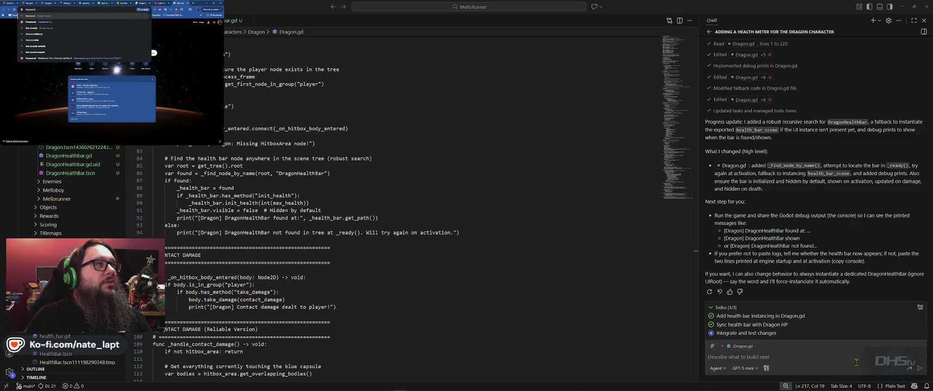
key("Return")
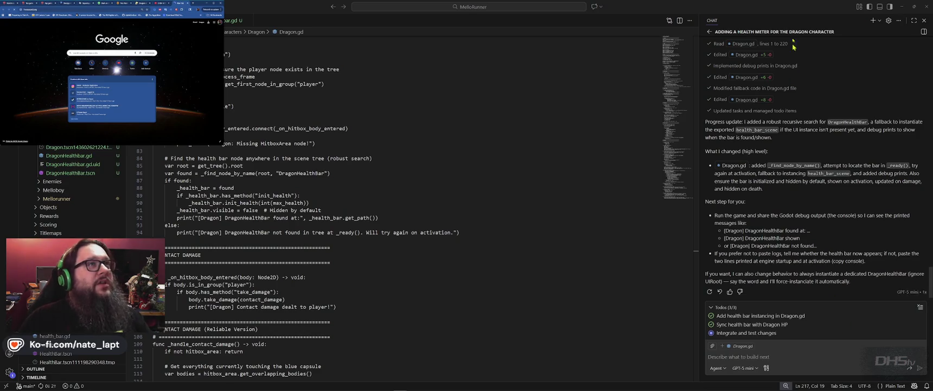
left_click_drag(598, 60, 610, 92)
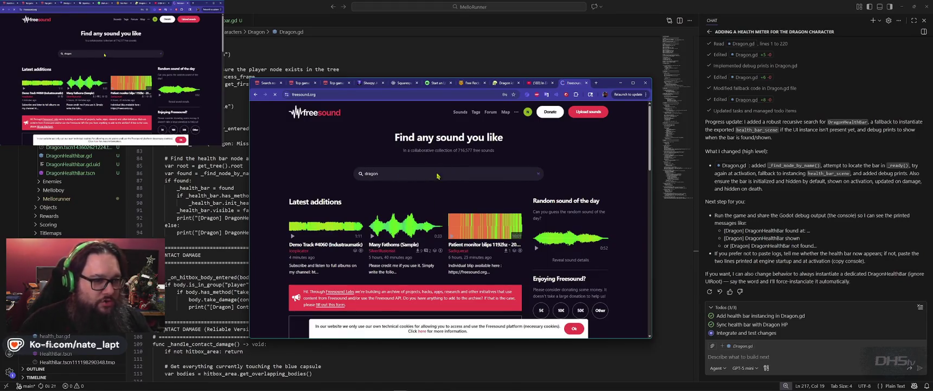
key("Return")
left_click_drag(603, 82, 494, 23)
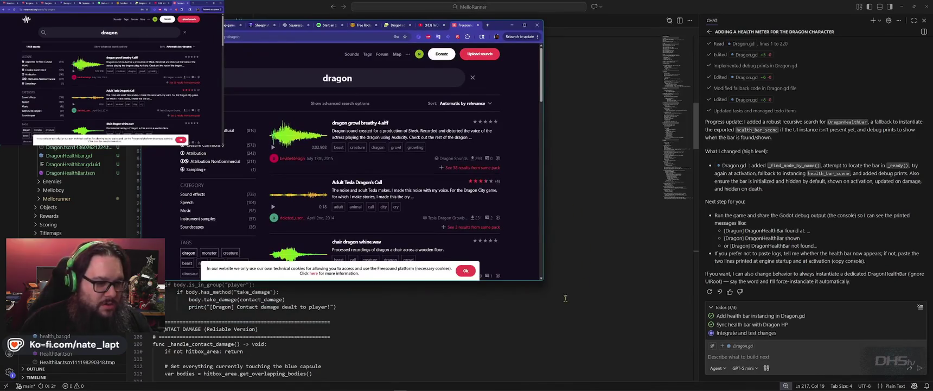
mouse_move(547, 285)
left_mouse_down()
mouse_move(692, 337)
mouse_move(724, 338)
left_mouse_up()
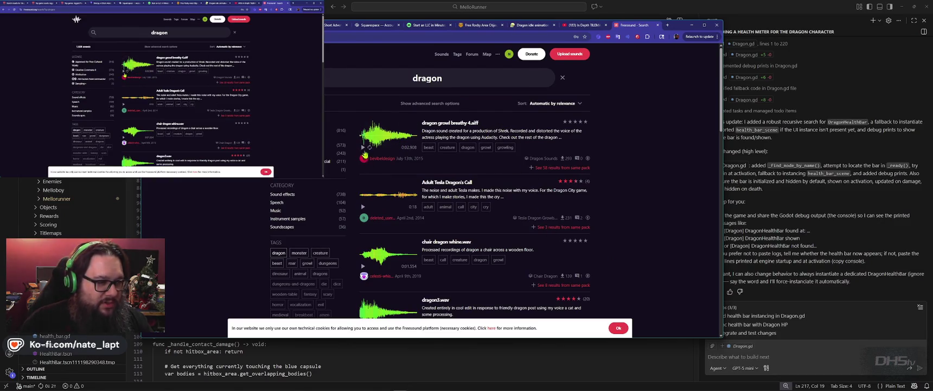
Step: Preview the first result, dragon growl breathy 4.aiff
left_click(628, 36)
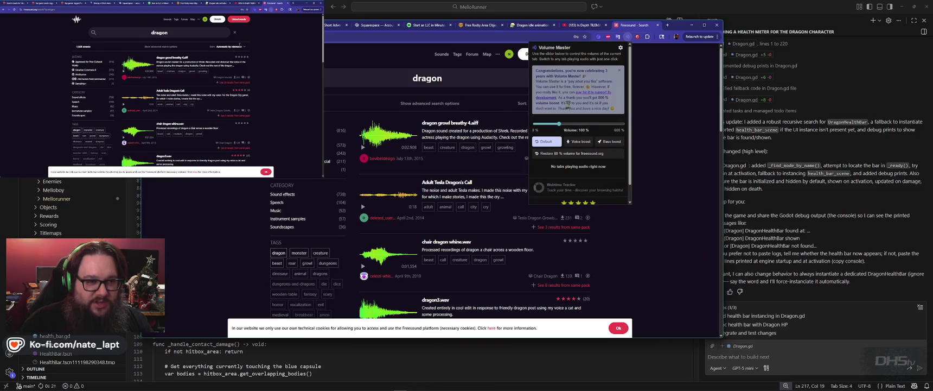
left_click(362, 150)
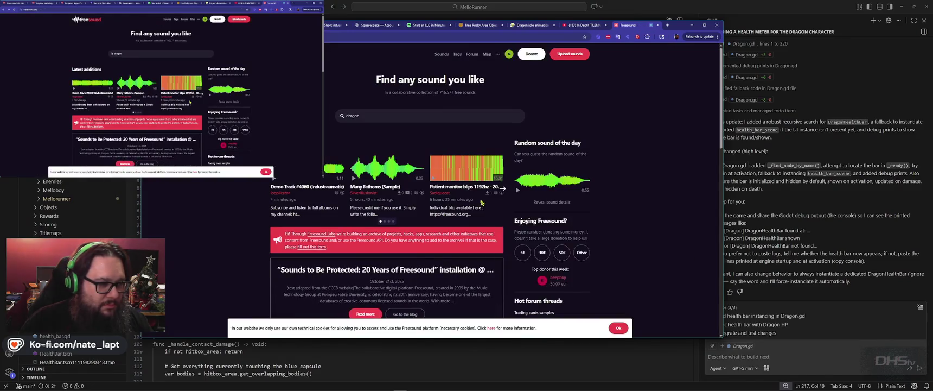
left_click(557, 59)
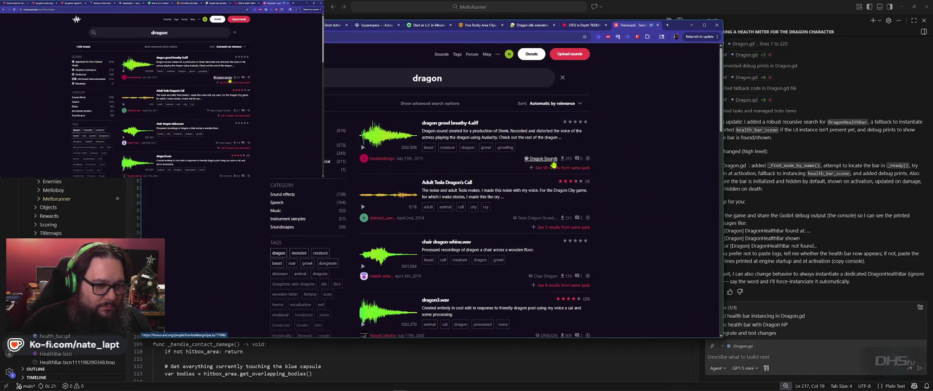
Step: Check who downloaded dragon growl breathy 4.aiff, then close that list
mouse_move(409, 126)
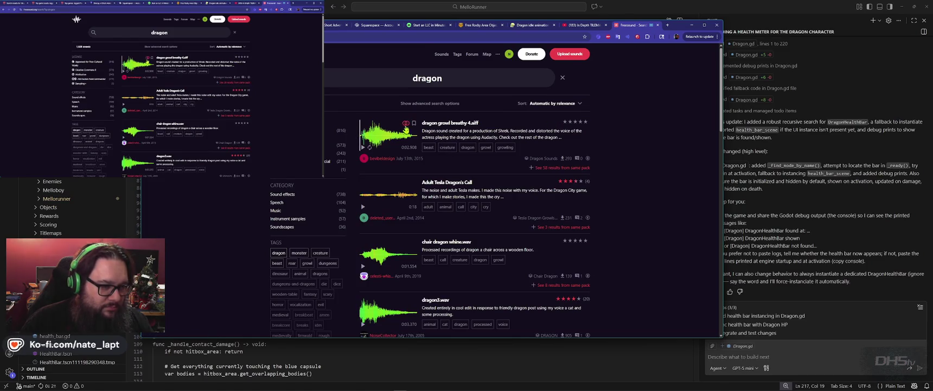
left_click(565, 161)
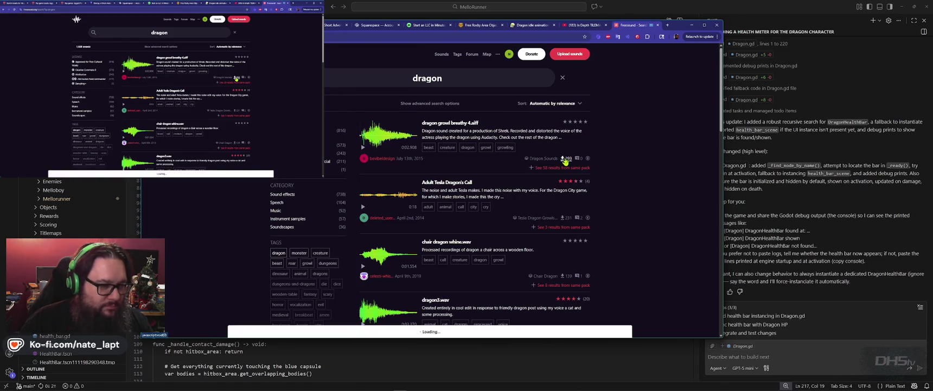
scroll(502, 90, "down", 5)
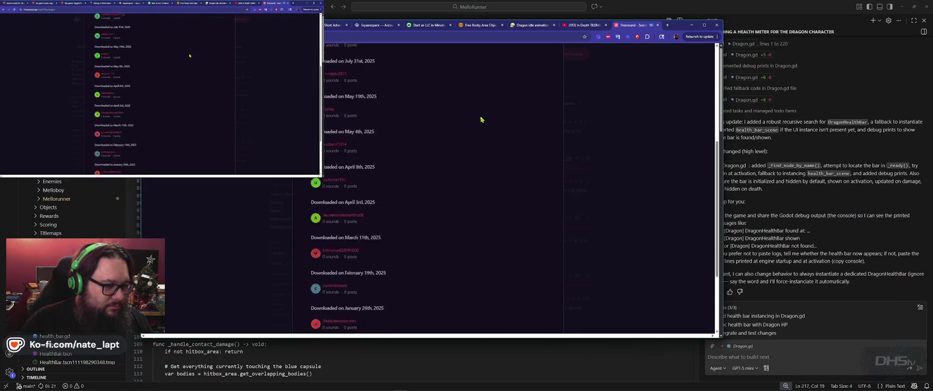
scroll(483, 118, "up", 5)
left_click(557, 58)
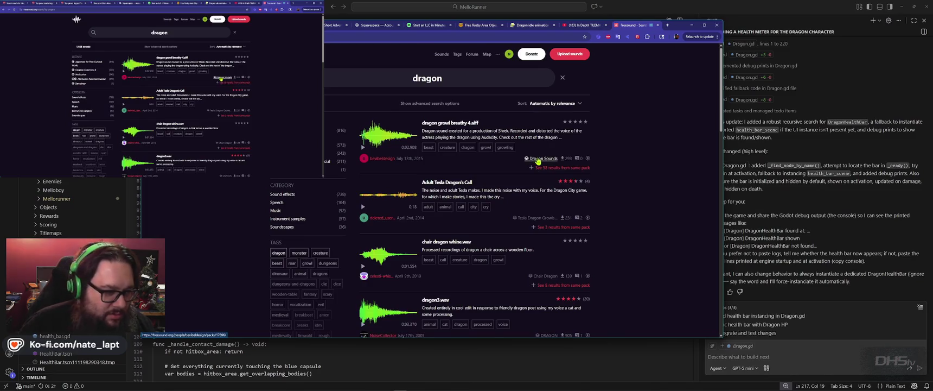
Step: Download the Dragon Sounds pack, then open the dragon growl breathy 4.aiff page from the results
left_click(539, 159)
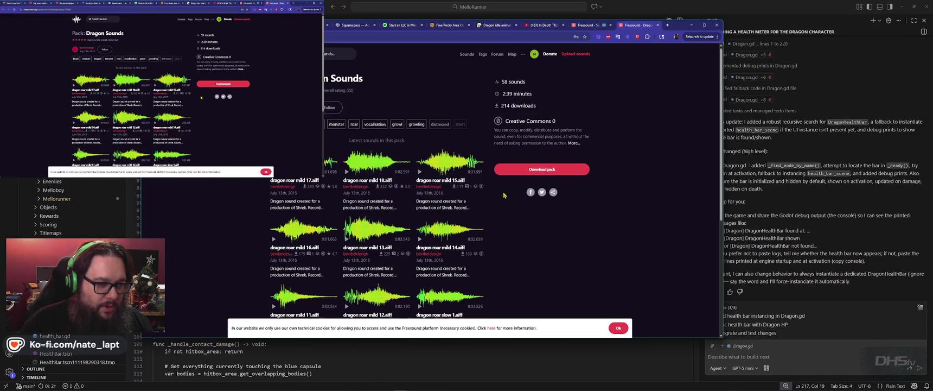
left_click(594, 171)
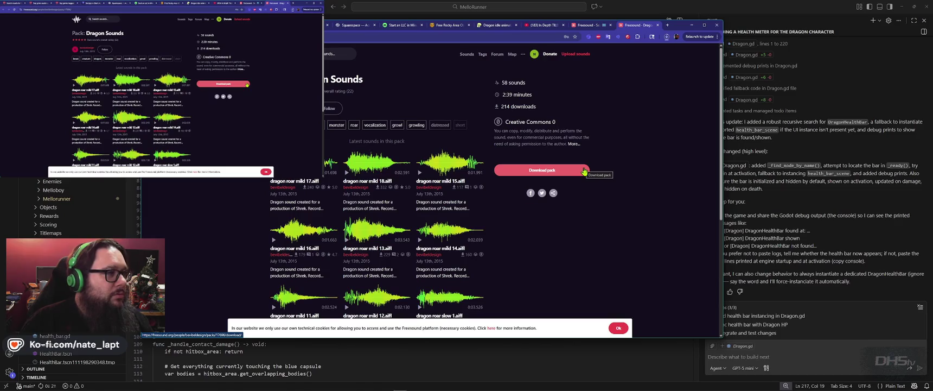
key("alt+Left")
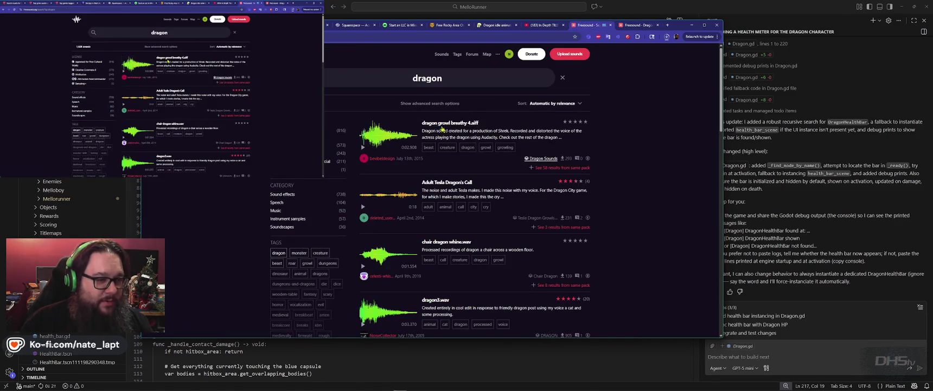
left_click(442, 125)
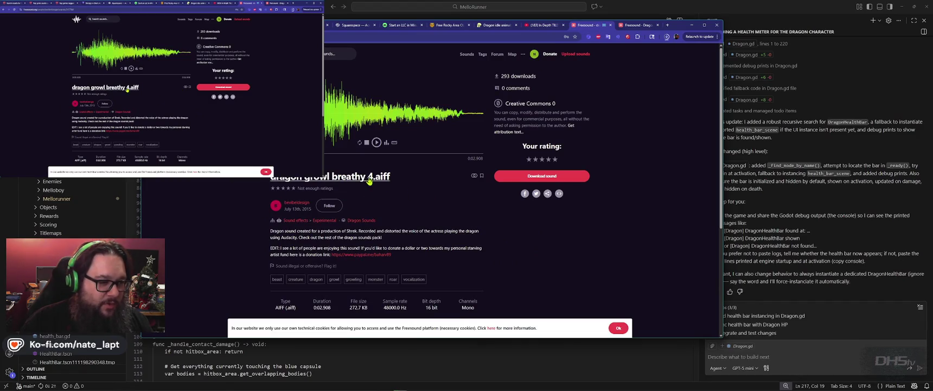
Step: Download dragon growl breathy 4.aiff, then set tab volume to 50% while previewing Adult Tesla Dragon's Call
left_click(559, 177)
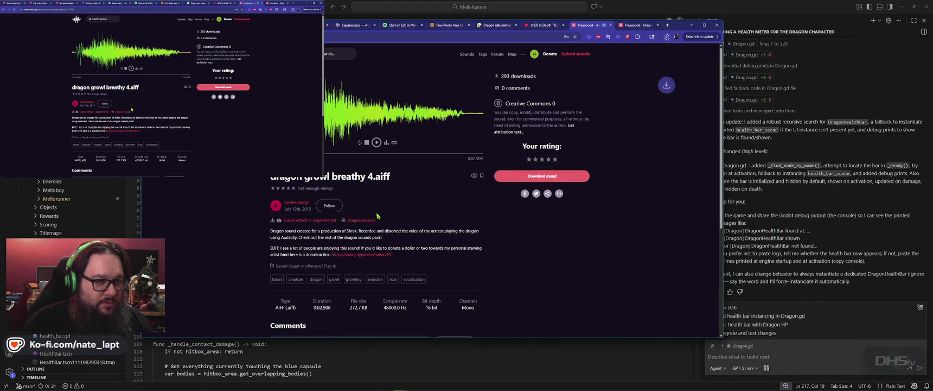
key("alt+Left")
left_click(363, 207)
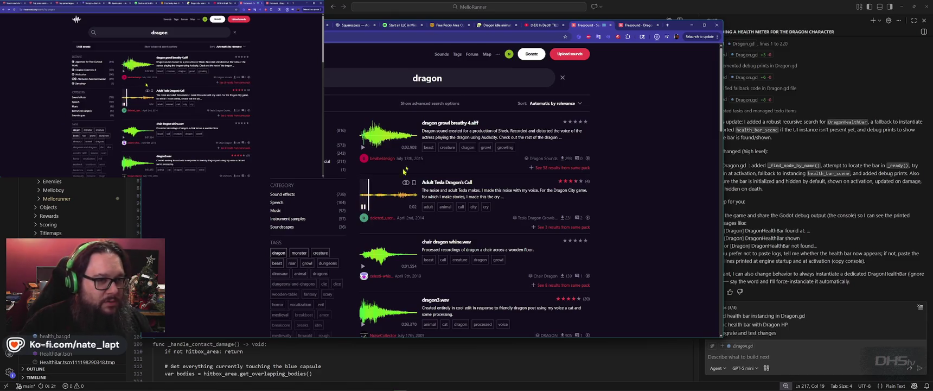
left_click(608, 37)
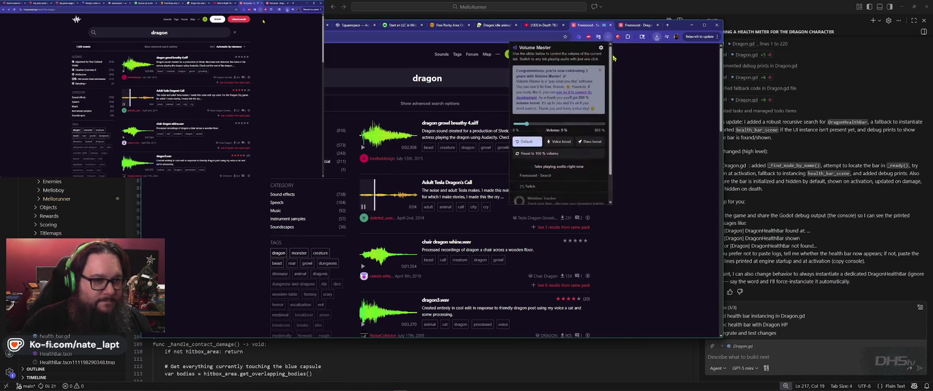
left_click(533, 125)
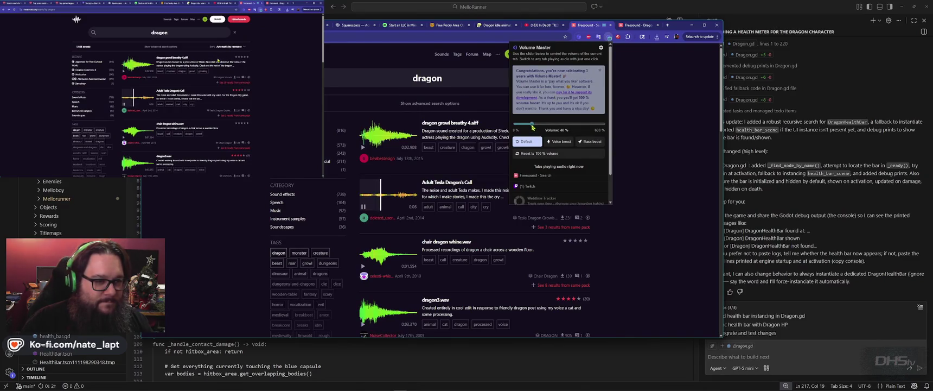
left_click(413, 168)
Step: Preview chair dragon whine.wav and Dragon roar 7.wav, then download Dragon roar 7.wav
scroll(365, 185, "down", 2)
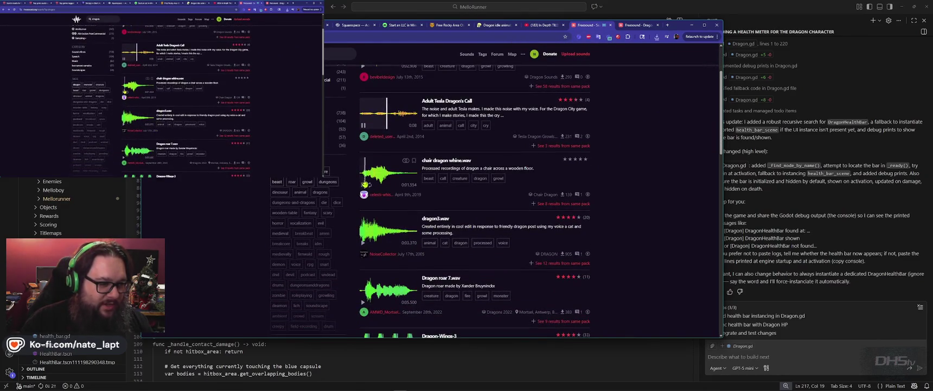
left_click(363, 185)
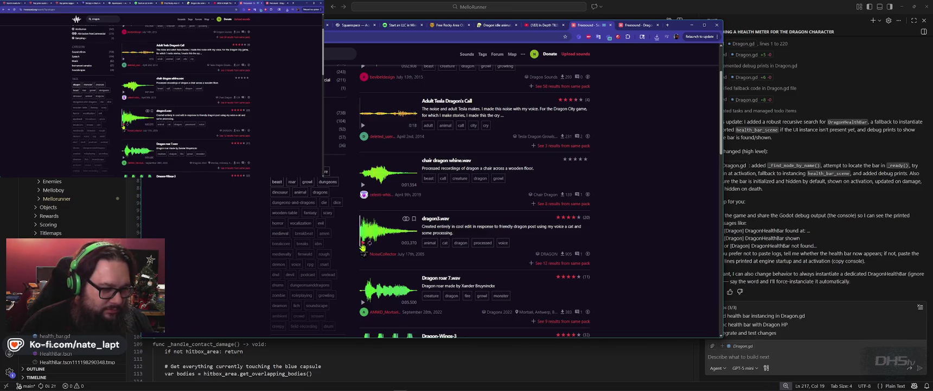
scroll(366, 248, "down", 1)
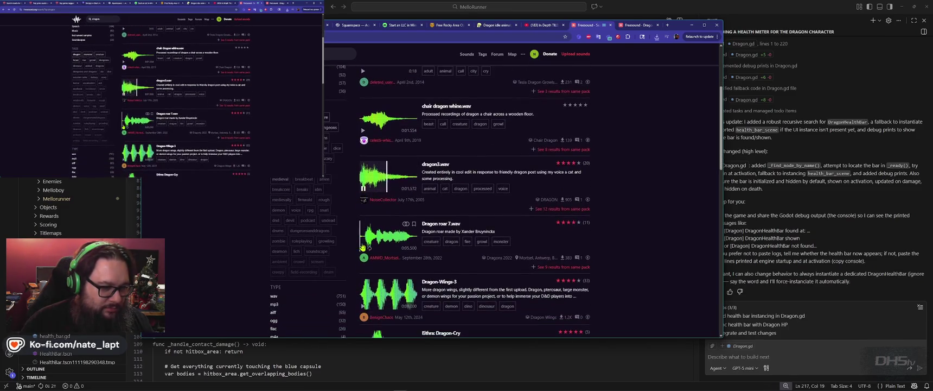
left_click(364, 248)
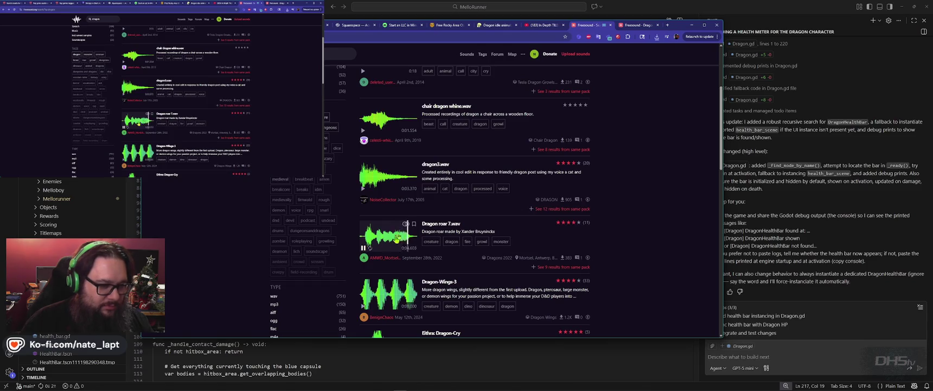
left_click(470, 215)
left_click(542, 176)
key("alt+Left")
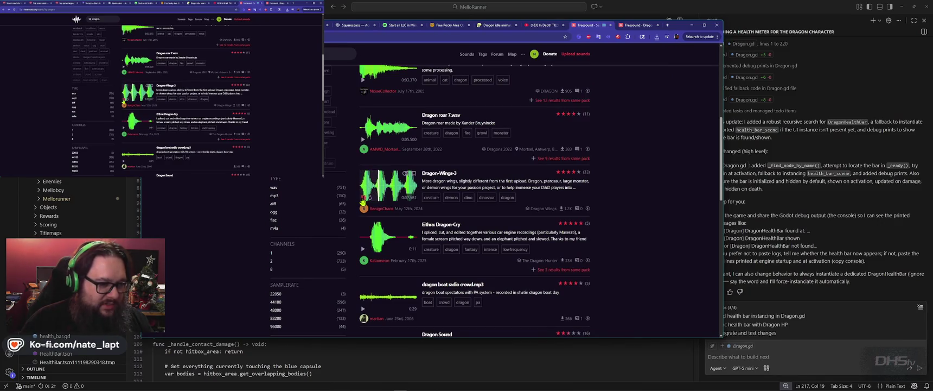
Step: Preview Eithra: Dragon-Cry, Dragon Sound and Dragon spiting flames.wav further down the results
left_click(366, 244)
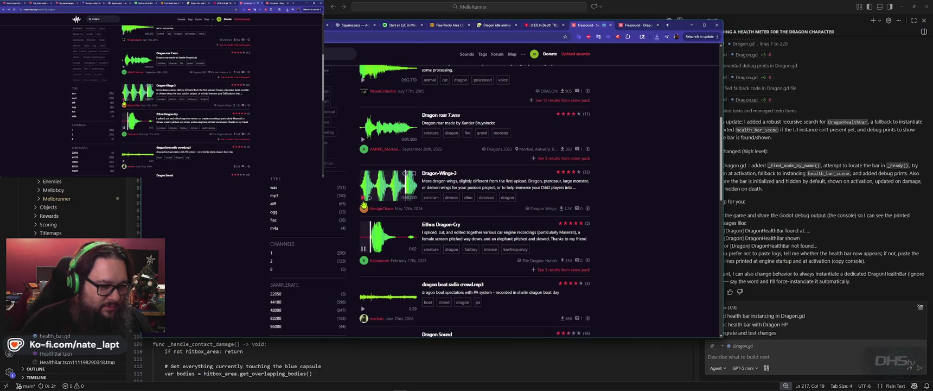
scroll(372, 258, "down", 1)
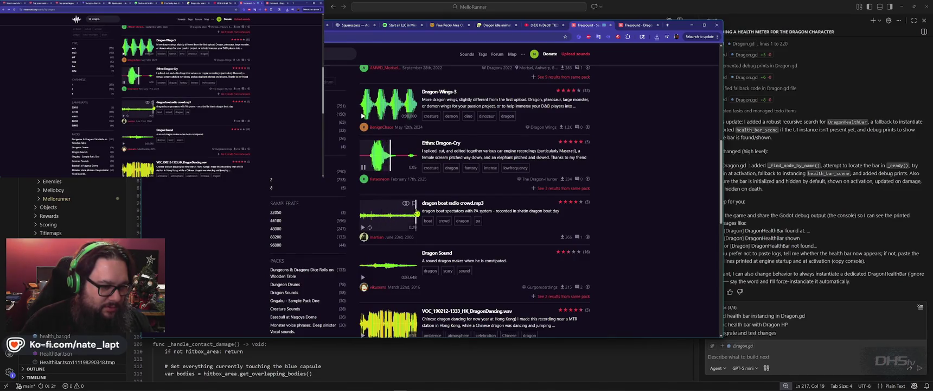
scroll(416, 212, "down", 2)
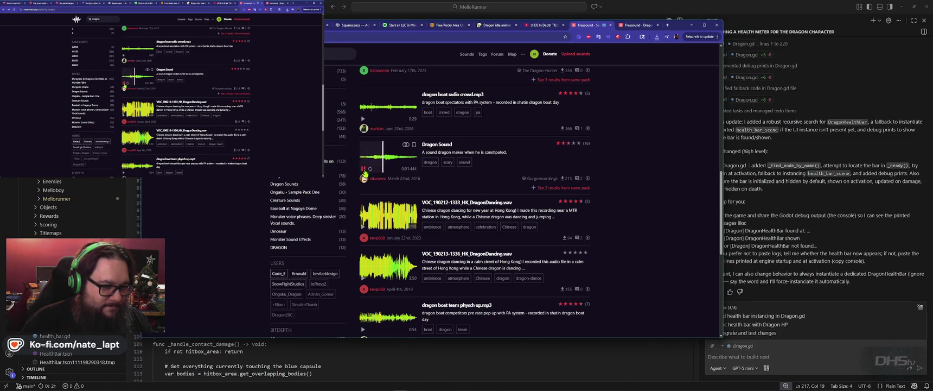
left_click(364, 169)
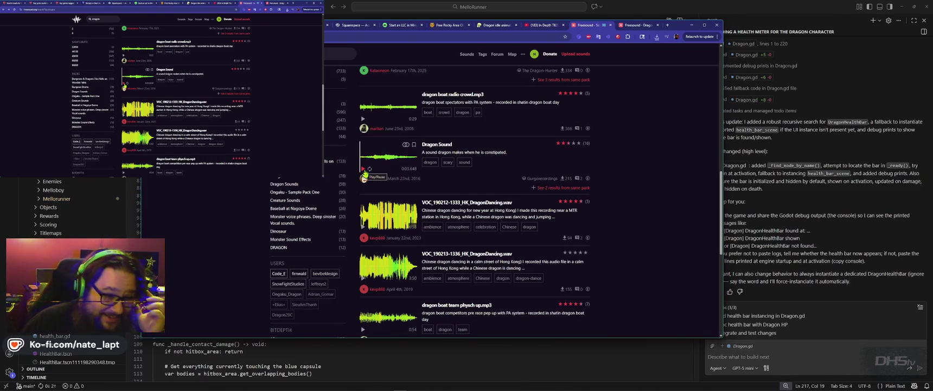
scroll(385, 219, "down", 3)
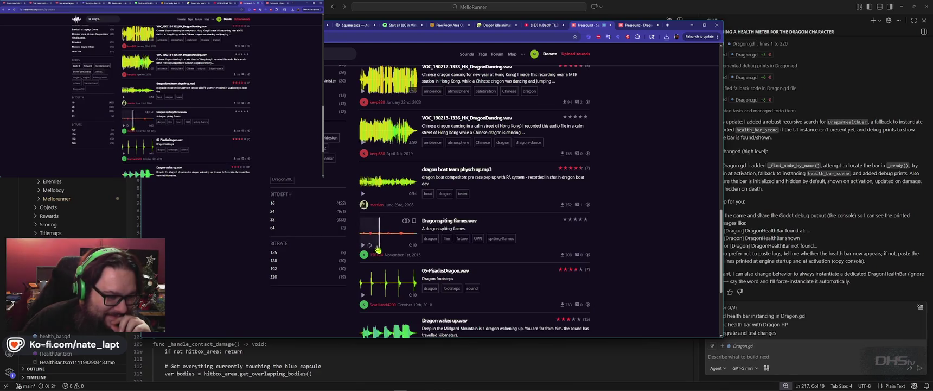
left_click(364, 245)
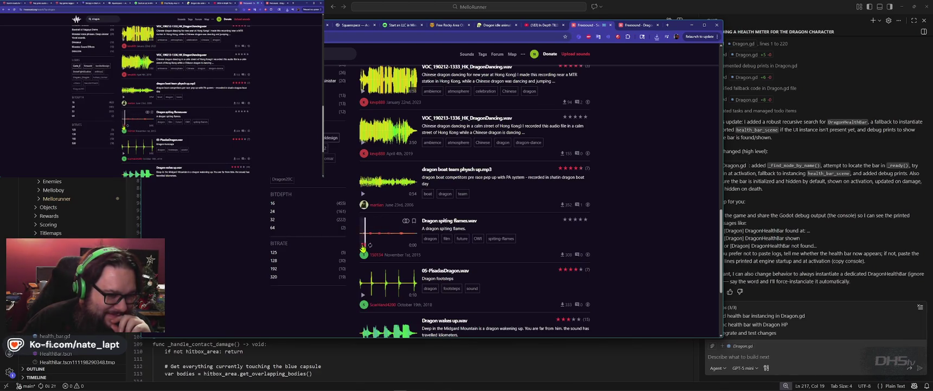
scroll(365, 246, "down", 2)
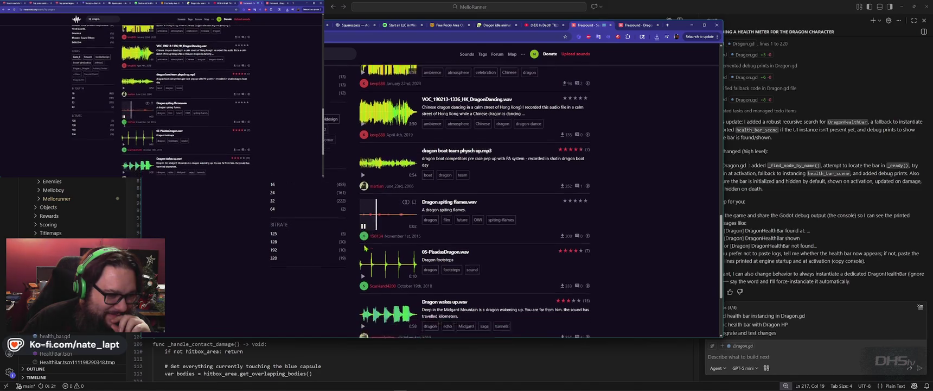
left_click(363, 137)
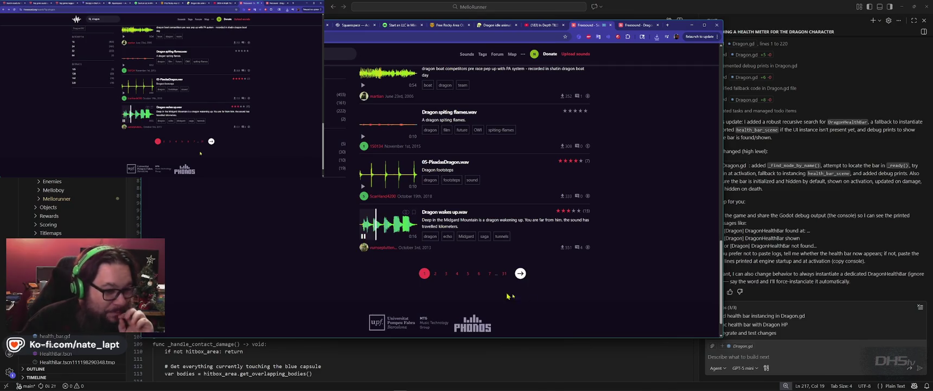
Step: On results page two, preview Dragon landing, the DragonDancing clip and 05632 fantasy dragon moan.WAV
left_click(521, 274)
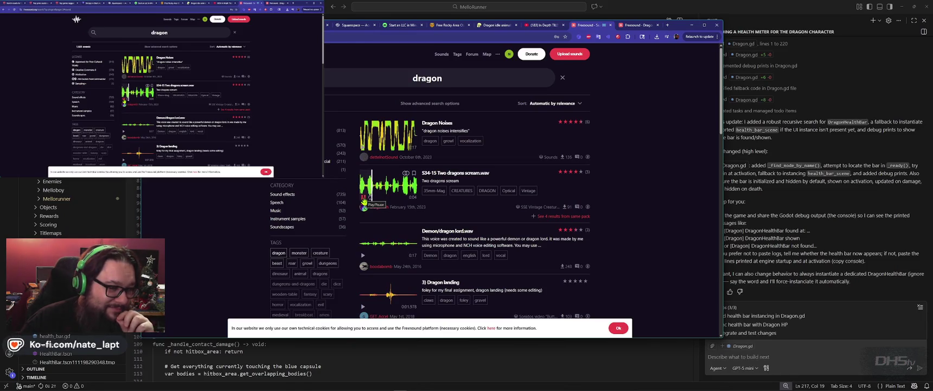
scroll(363, 201, "down", 3)
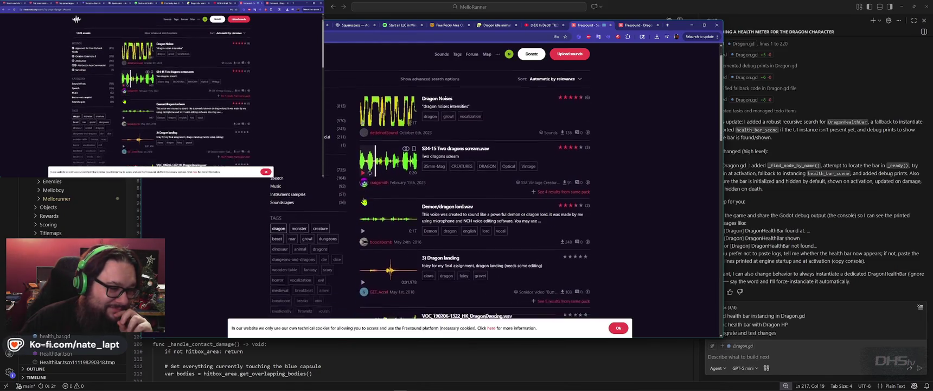
left_click(363, 170)
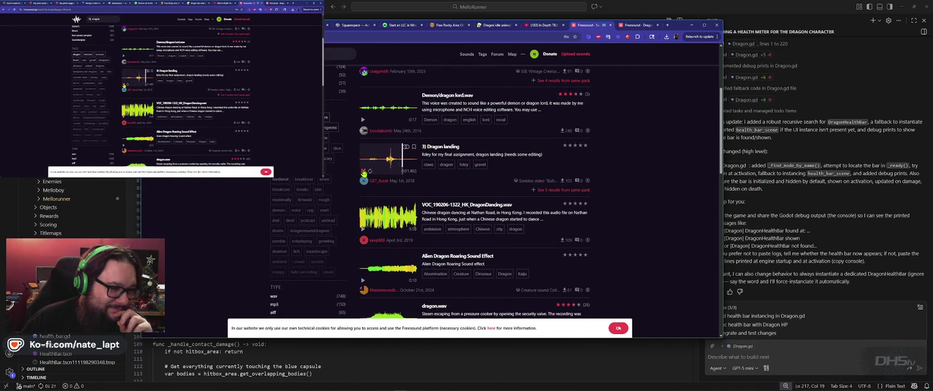
left_click(364, 230)
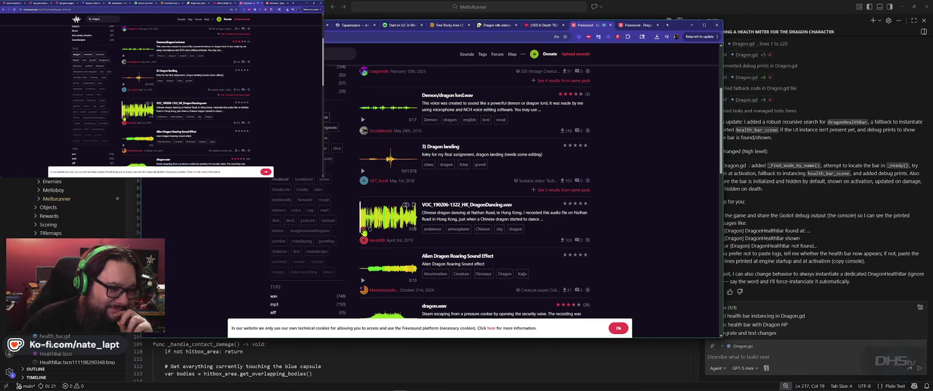
scroll(363, 231, "down", 1)
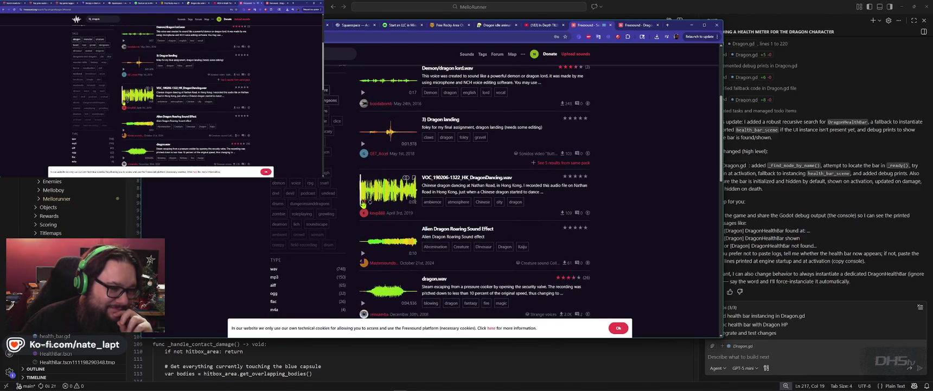
scroll(363, 204, "down", 2)
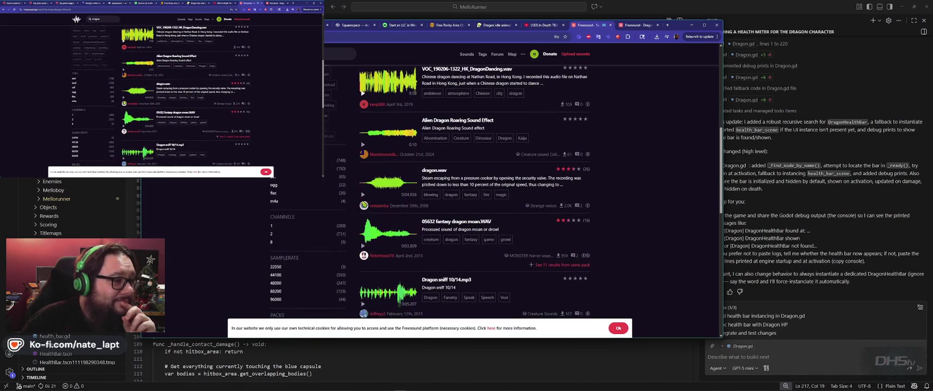
scroll(364, 204, "down", 1)
left_click(363, 191)
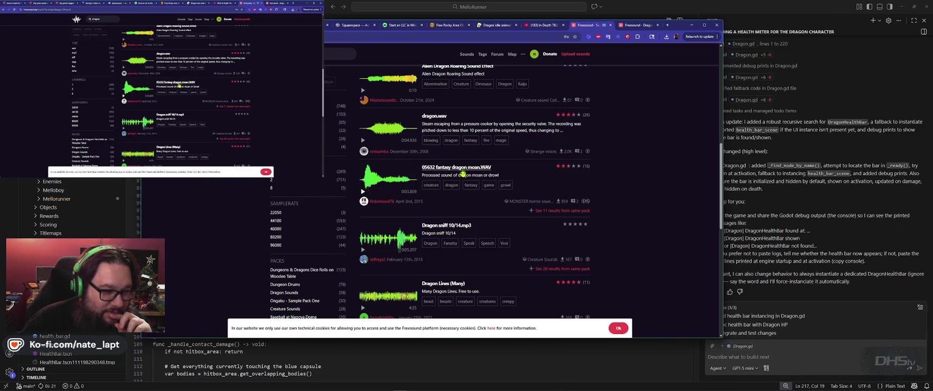
Step: Download 05632 fantasy dragon moan.WAV, go back, and preview Dragon sniff 10/14.mp3
left_click(470, 168)
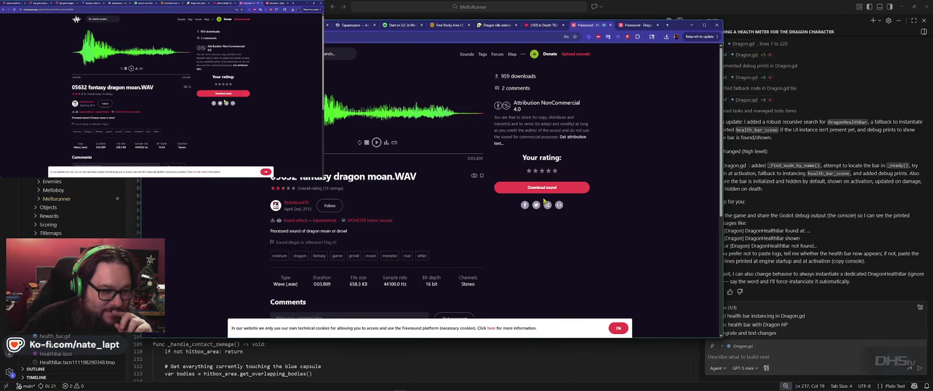
left_click(543, 187)
scroll(459, 206, "down", 3)
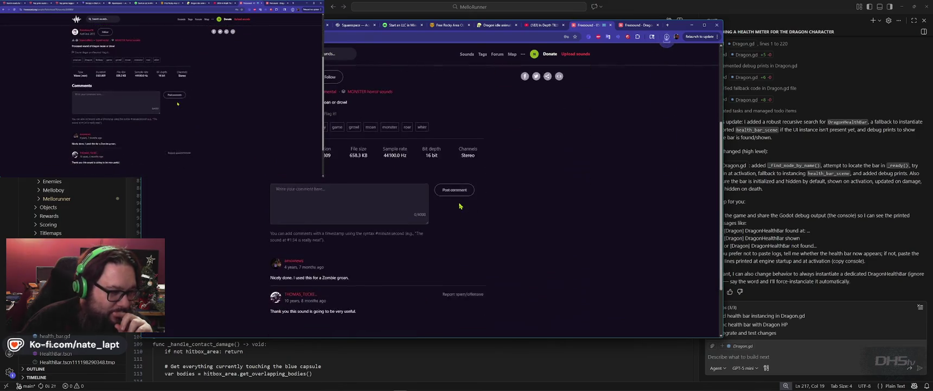
scroll(450, 206, "up", 1)
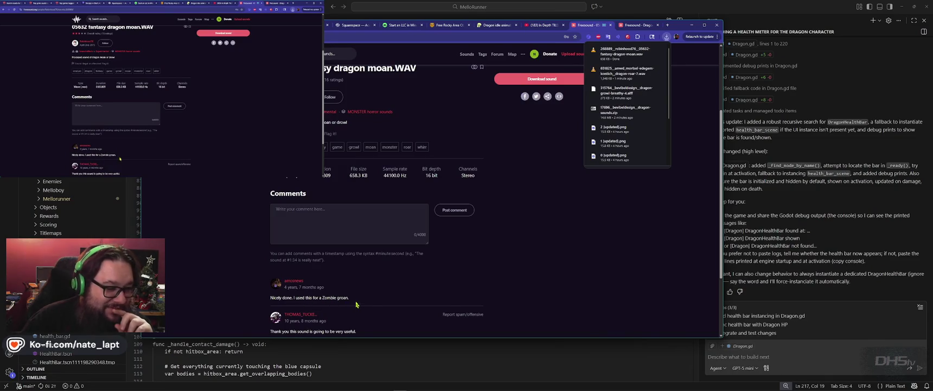
key("alt+Left")
left_click(364, 251)
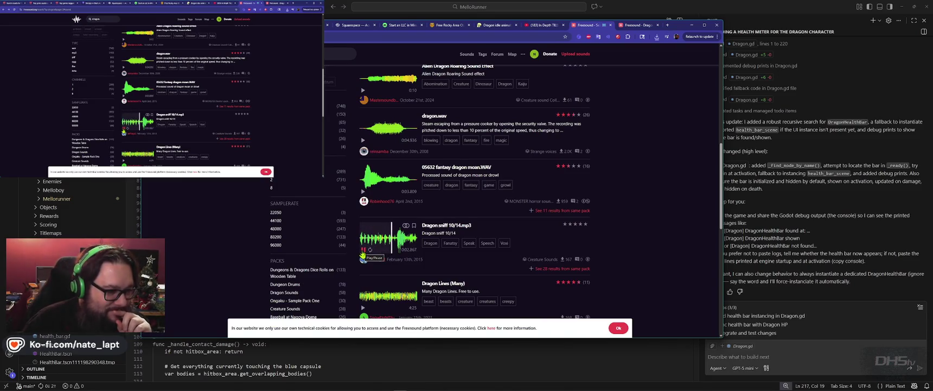
Step: Scroll the results, stop the Guterton - Snoring Dragon preview, and view the Dragon Sounds pack tab
scroll(377, 233, "down", 1)
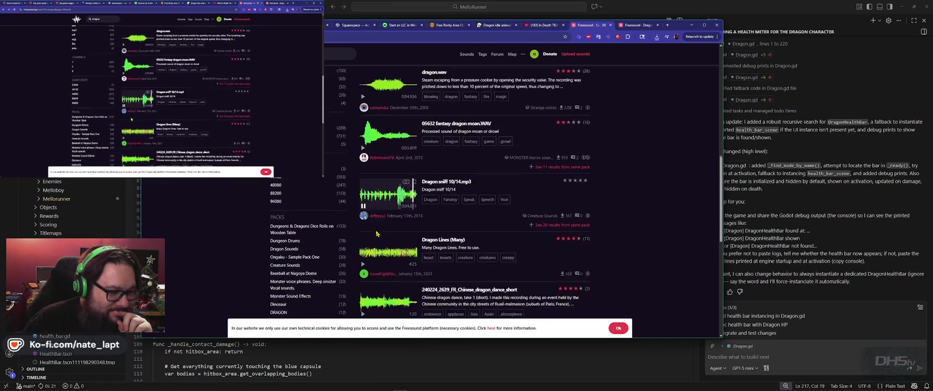
scroll(377, 233, "down", 1)
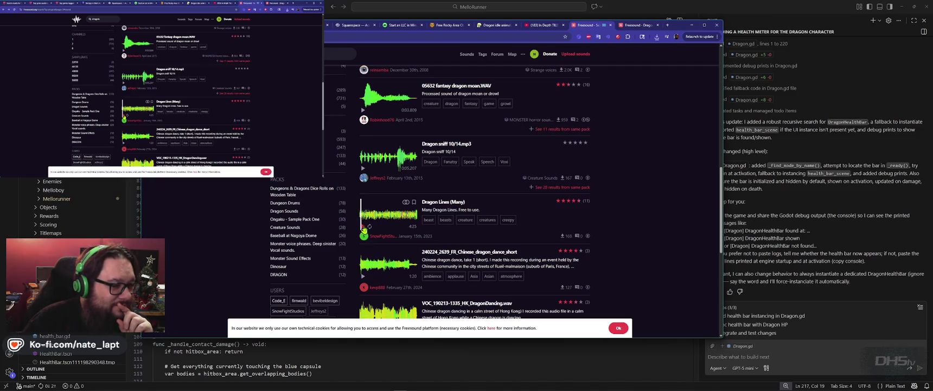
scroll(364, 228, "down", 2)
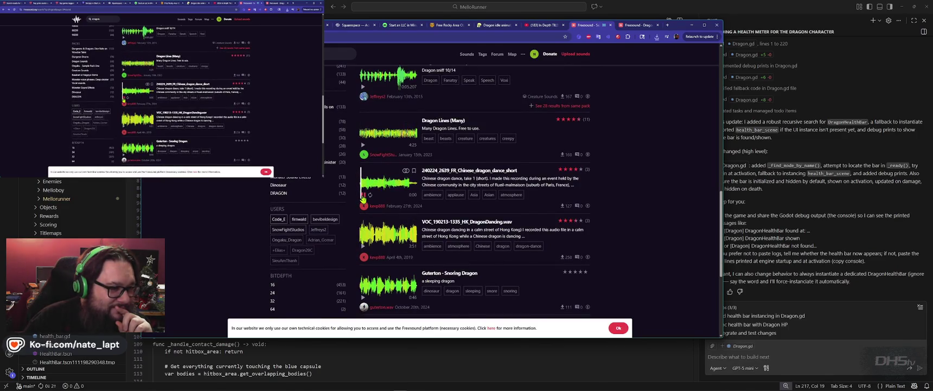
scroll(364, 199, "down", 2)
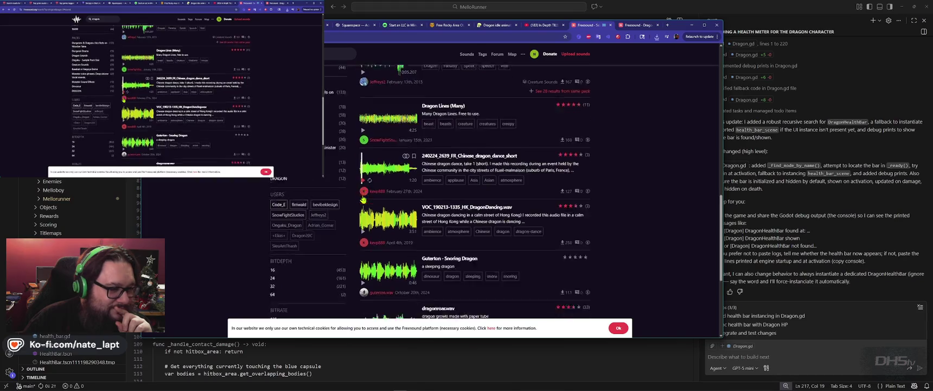
scroll(368, 201, "down", 1)
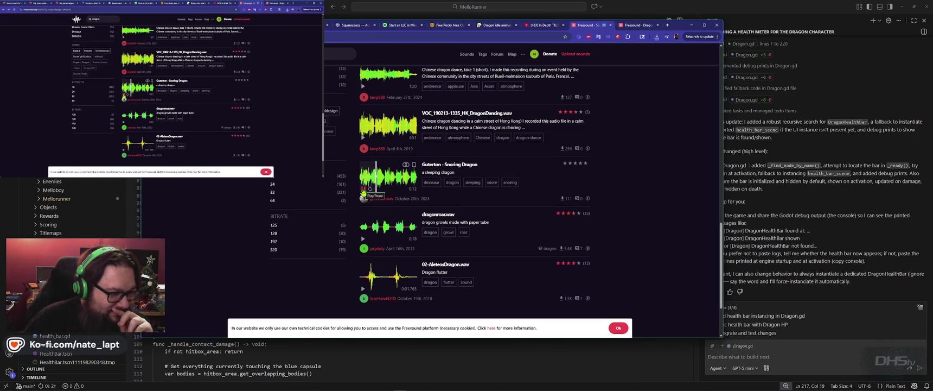
left_click(363, 190)
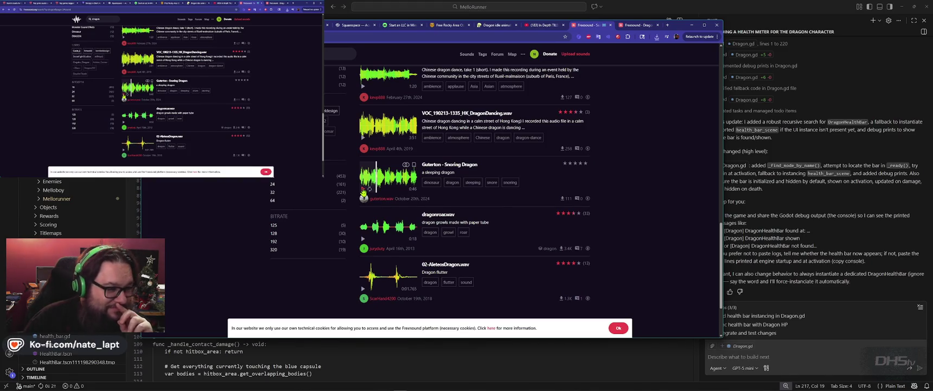
scroll(364, 191, "down", 3)
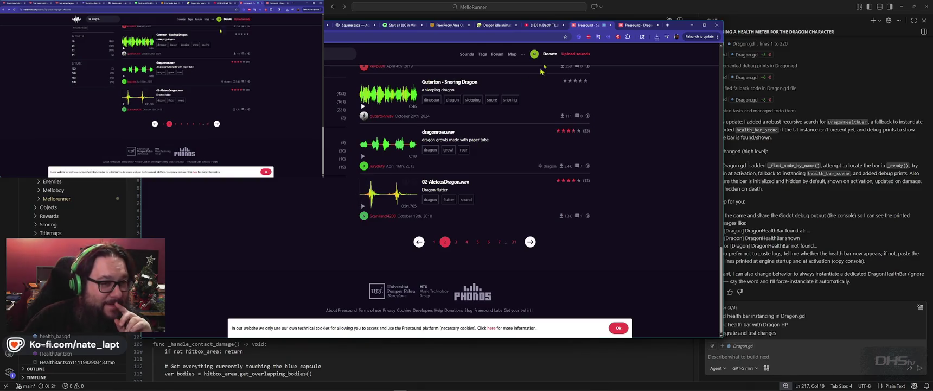
left_click(639, 27)
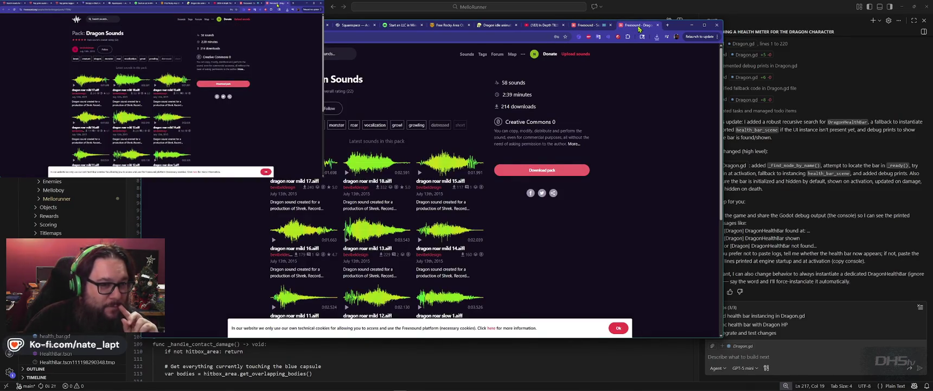
Step: Back on the results, go to the next page and compare the Dragon roaring sound effect and Dragon roar previews
left_click(592, 25)
left_click(530, 242)
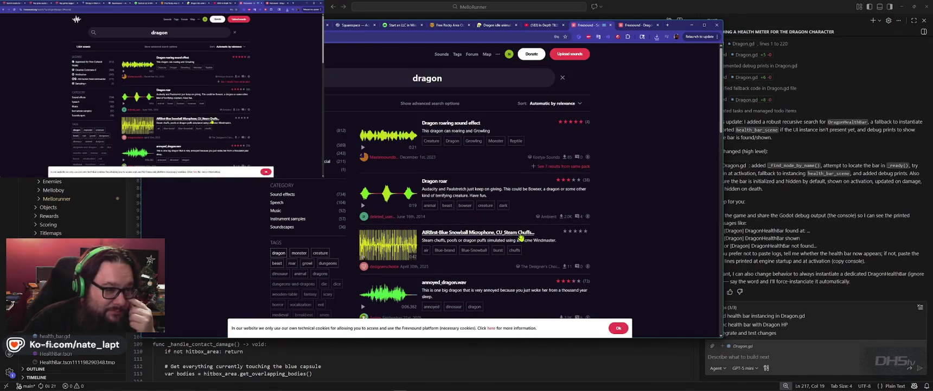
left_click(363, 149)
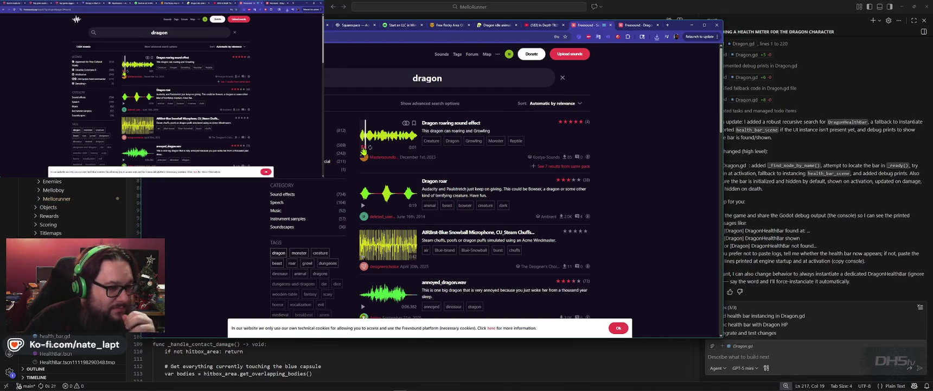
left_click(363, 205)
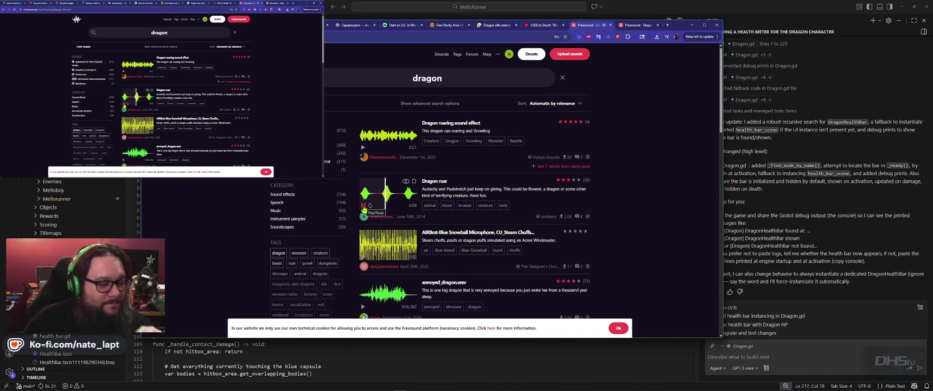
left_click(363, 148)
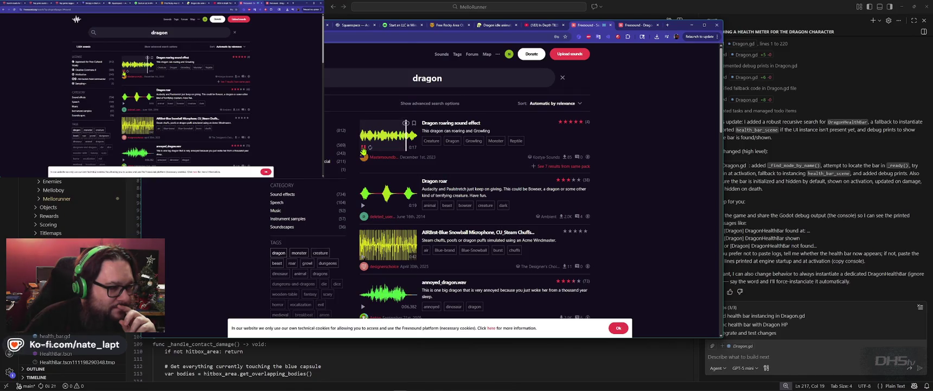
Step: Download the Dragon roaring sound effect from its page and return to the results
left_click(471, 123)
left_click(542, 176)
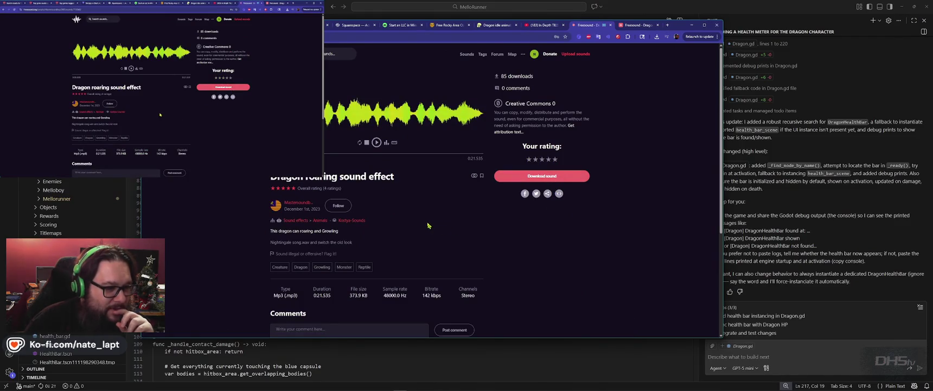
key("alt+Left")
Step: Preview Dragon Moans Breathes Snarls, Dragon_Growl_01.wav and dragon growls.mp3
scroll(422, 226, "down", 4)
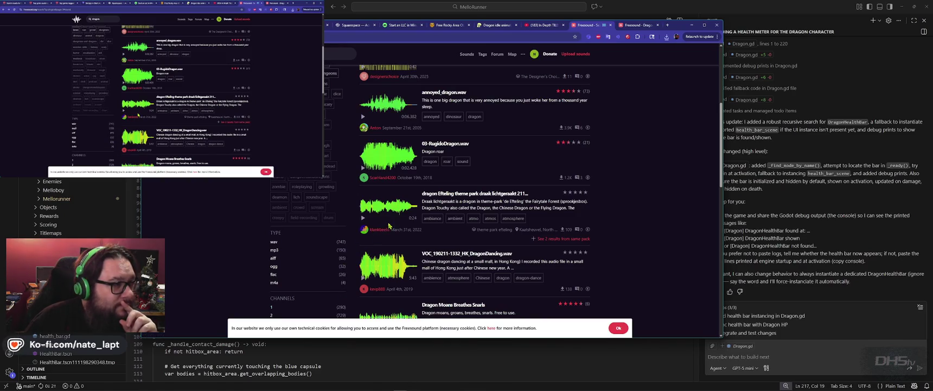
scroll(388, 225, "down", 3)
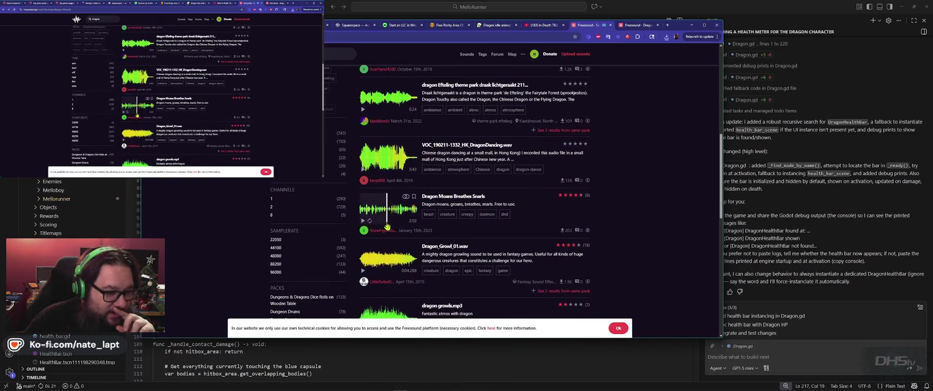
left_click(365, 221)
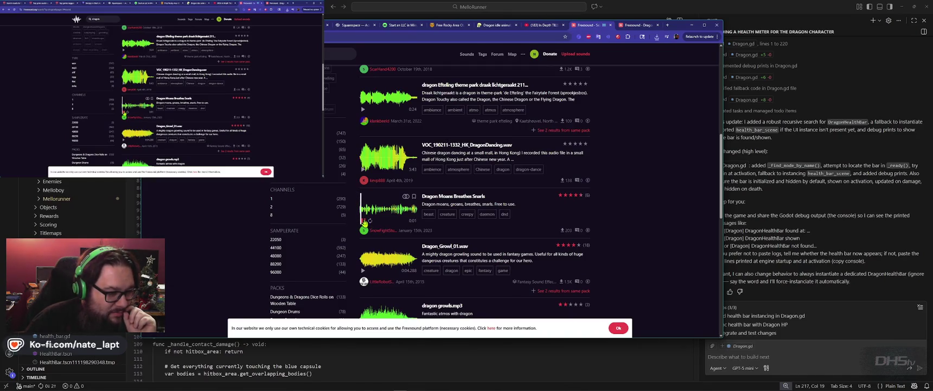
scroll(365, 221, "down", 3)
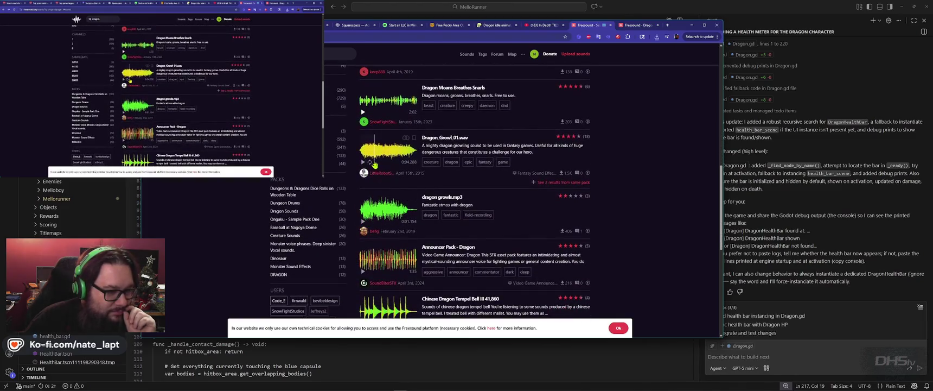
left_click(363, 163)
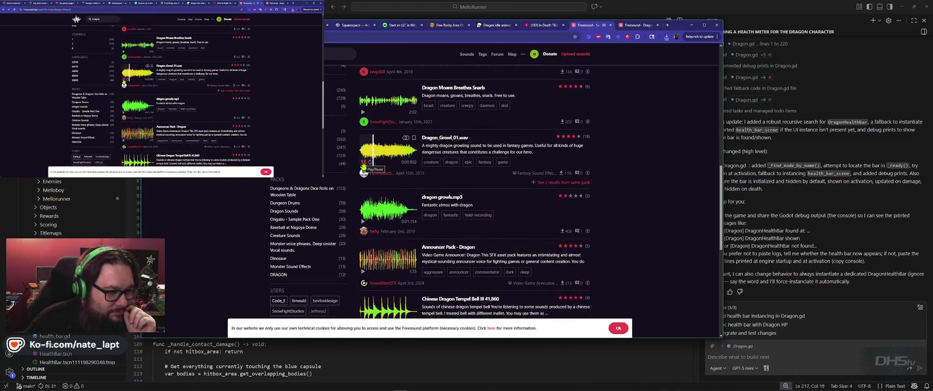
left_click(364, 222)
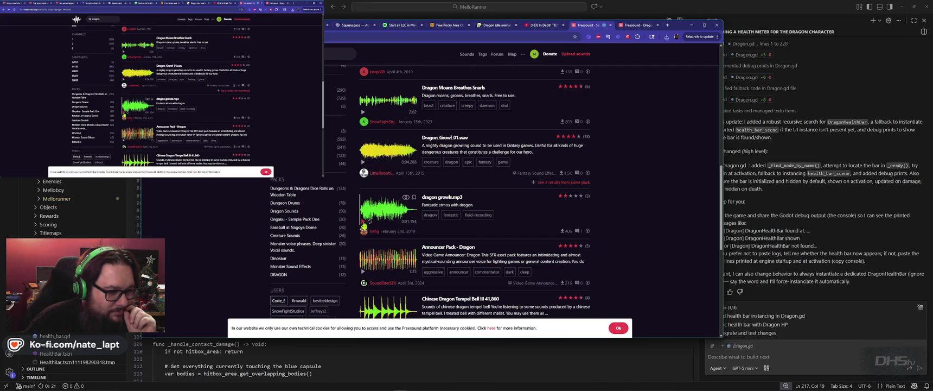
Step: Preview Dragon growl.wav further down the list and check its sound page
scroll(365, 222, "down", 1)
scroll(365, 224, "down", 3)
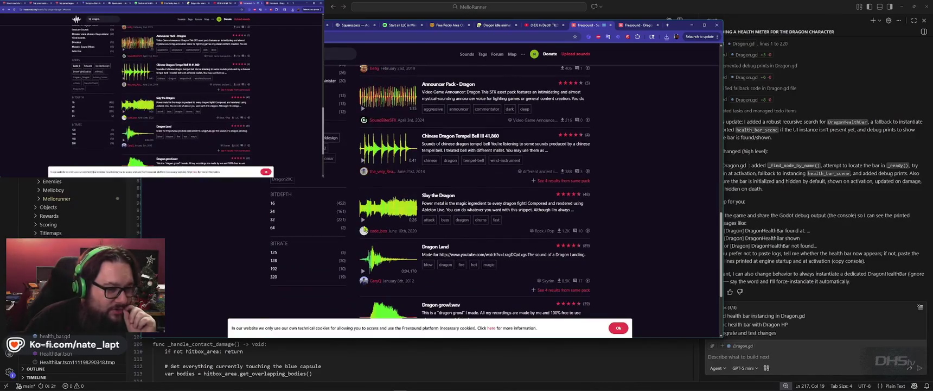
scroll(365, 229, "down", 1)
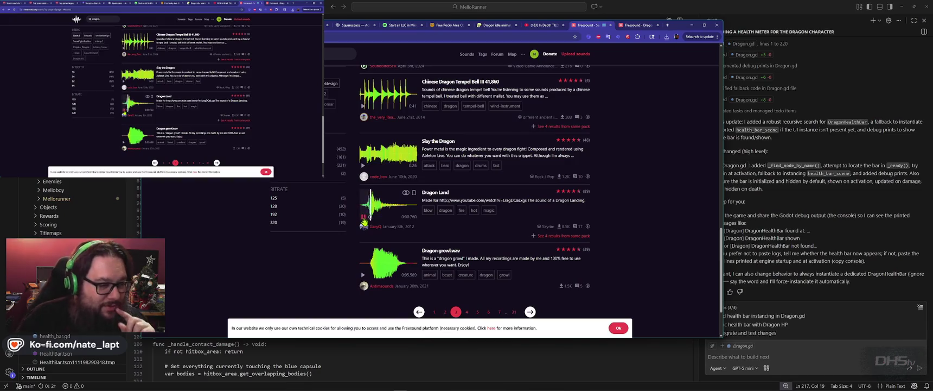
scroll(365, 222, "down", 1)
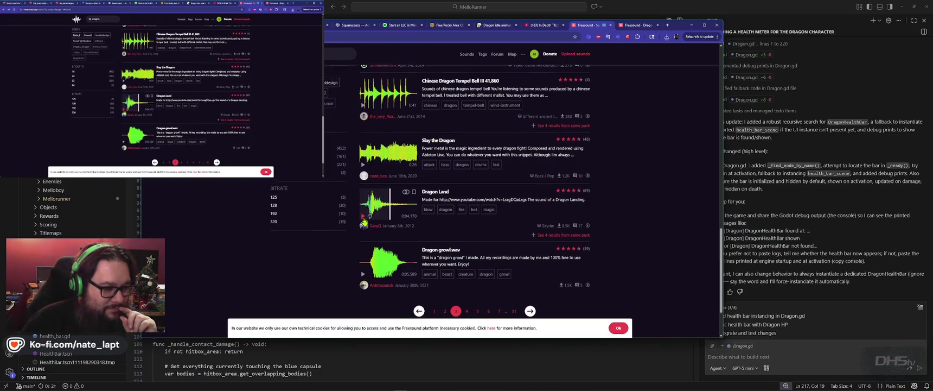
left_click(364, 205)
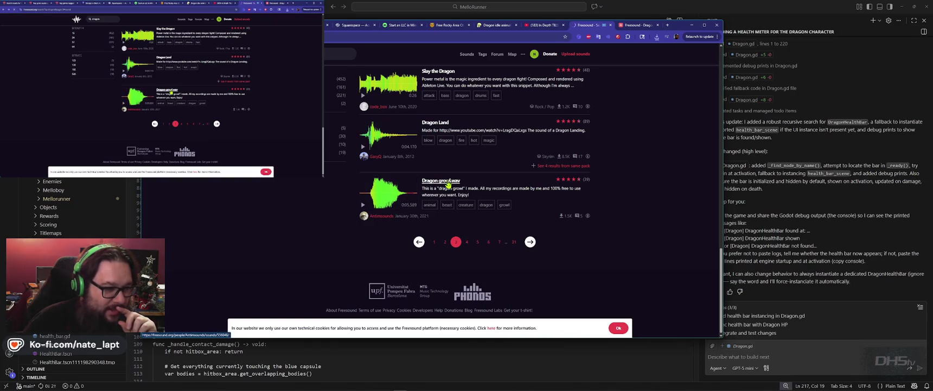
left_click(448, 184)
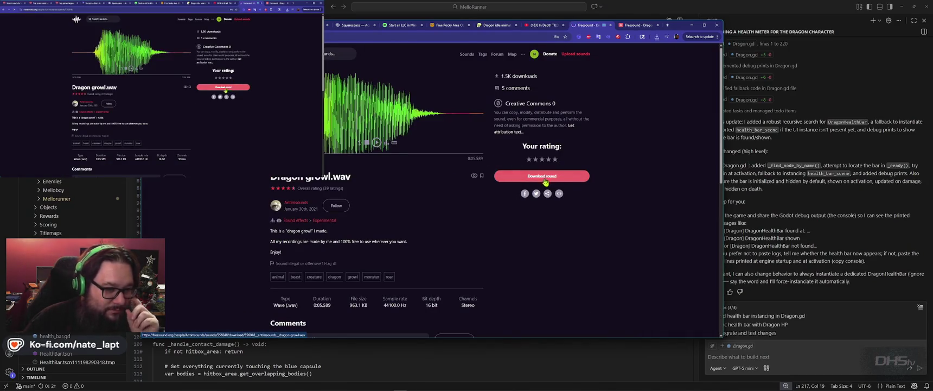
key("alt+Left")
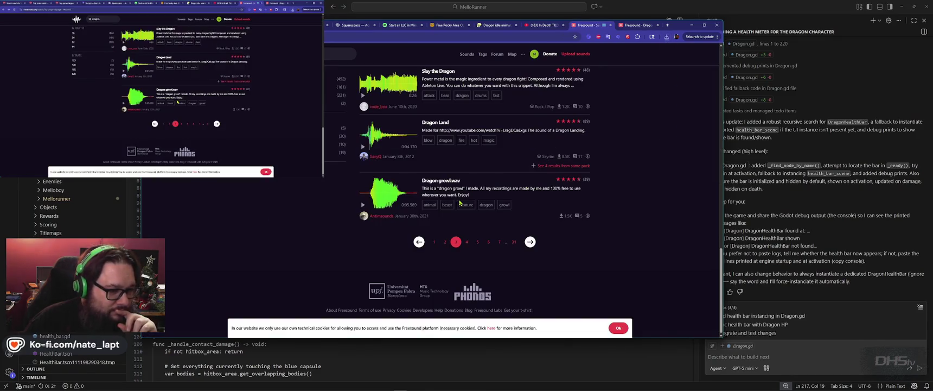
Step: On the next results page, preview Dragon Moan and Dragon wings.wav, then open the sort-order choices
left_click(529, 244)
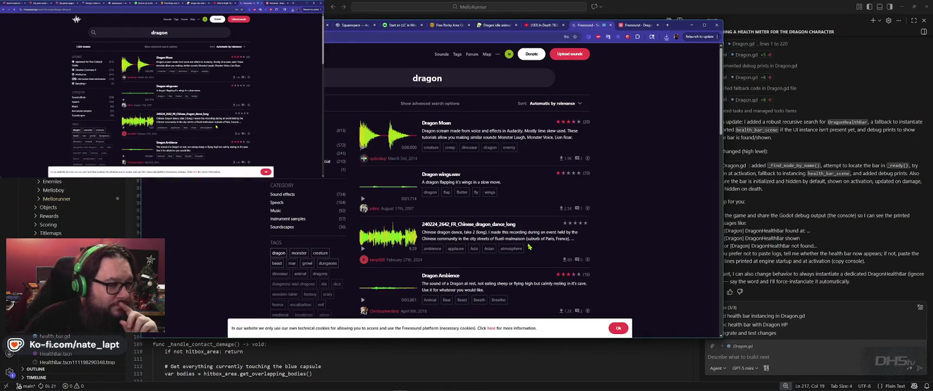
left_click(363, 150)
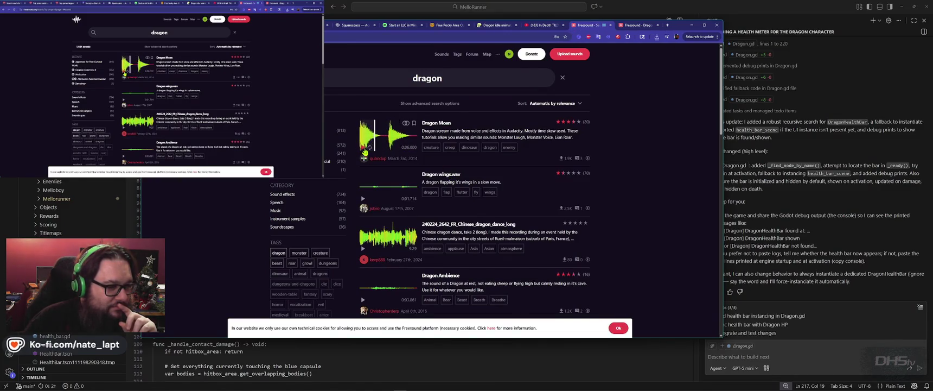
scroll(365, 153, "down", 1)
left_click(363, 172)
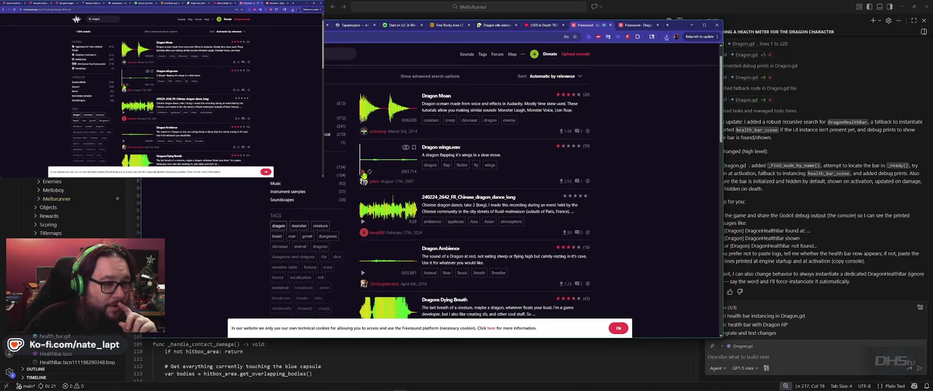
left_click(576, 78)
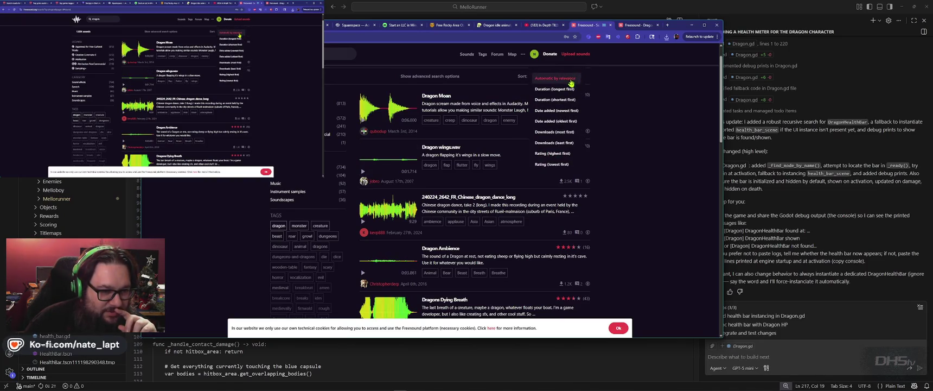
left_click(559, 154)
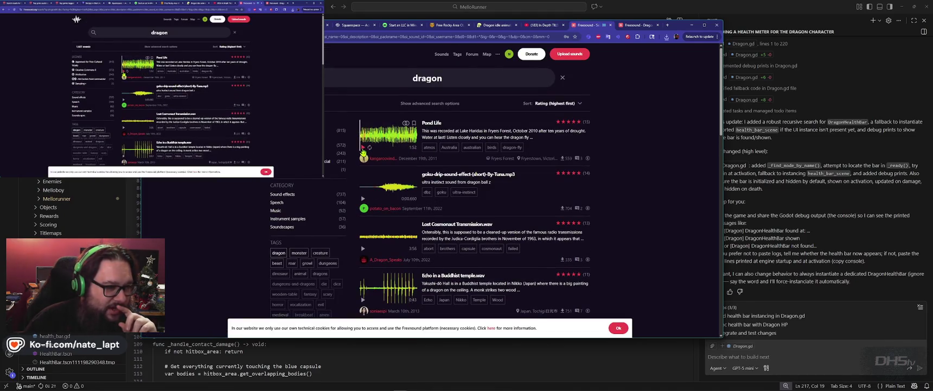
left_click(363, 147)
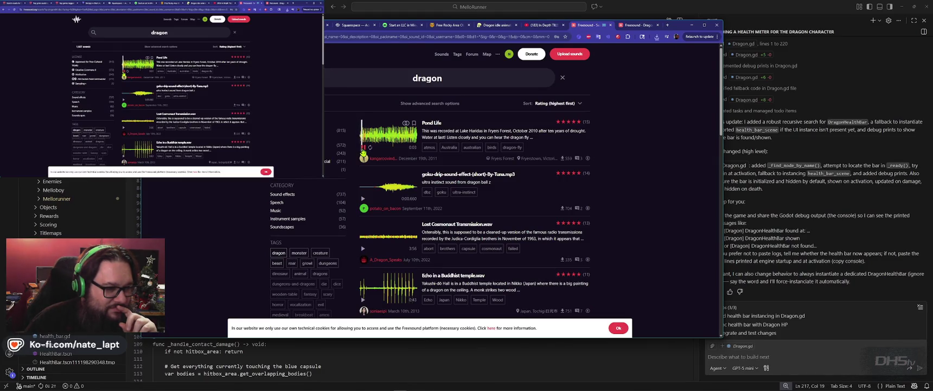
left_click(278, 252)
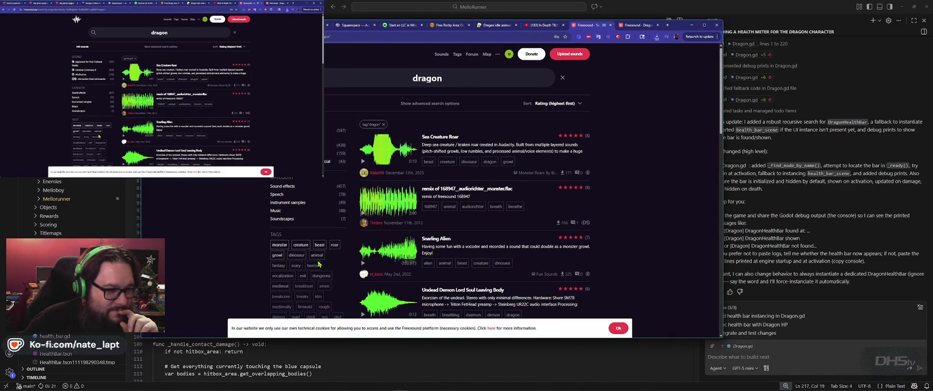
mouse_move(363, 162)
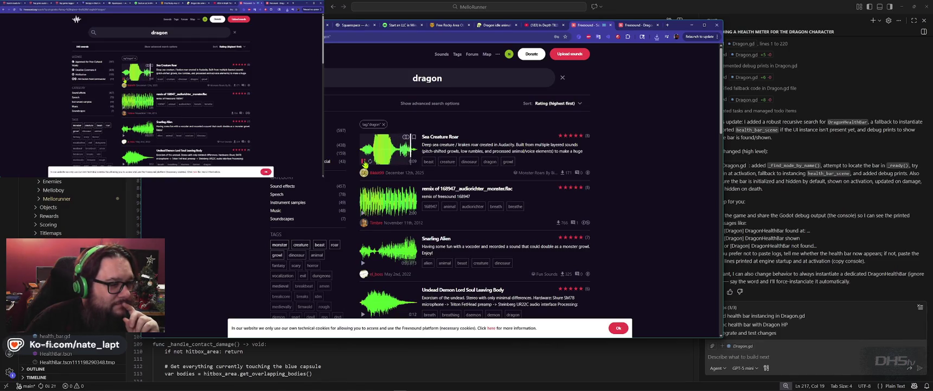
Step: Download Sea Creature Roar, dismiss the donation request, and return to the dragon results
left_click(440, 136)
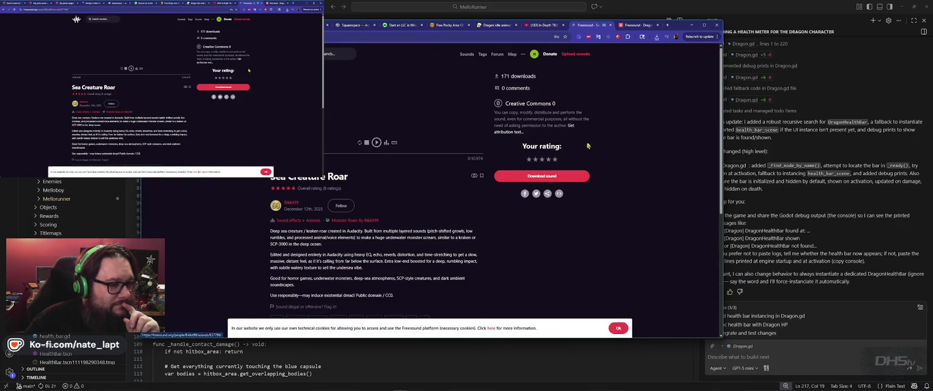
left_click(575, 181)
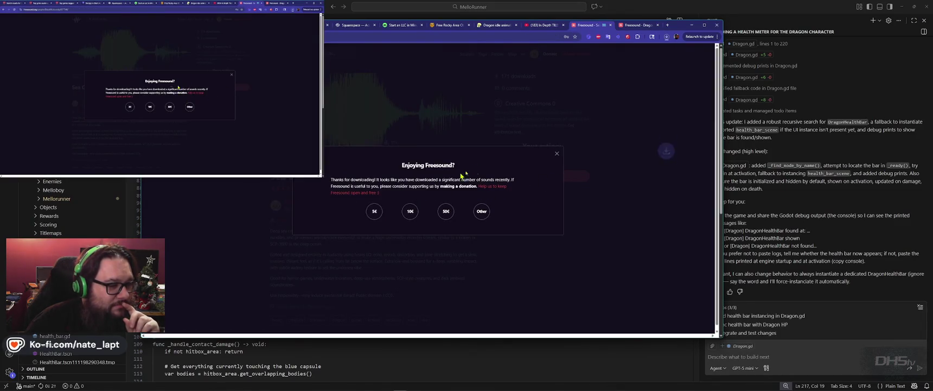
left_click(557, 153)
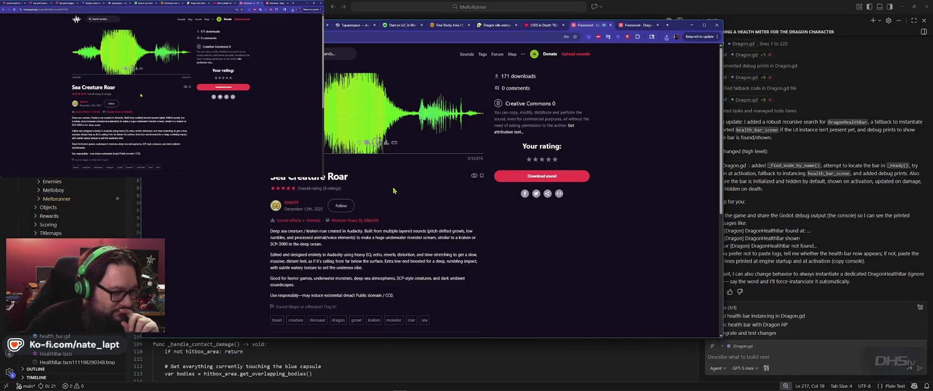
key("alt+Left")
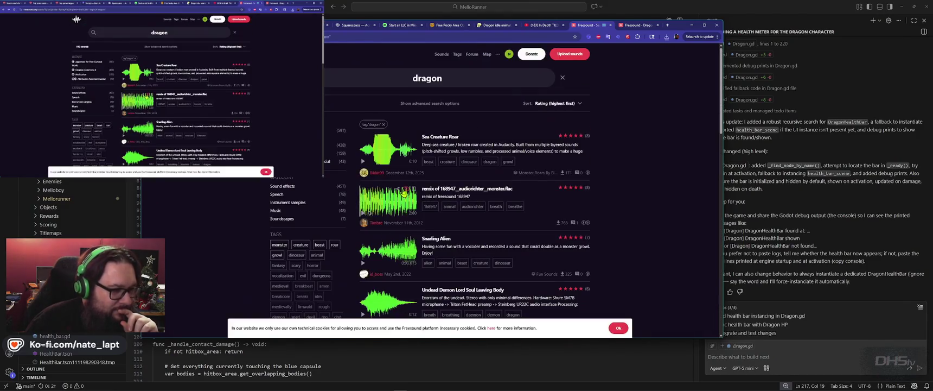
Step: Preview smok przyciety.WAV, Growling Monster 002 and Stupid dragon - angry
scroll(380, 228, "down", 2)
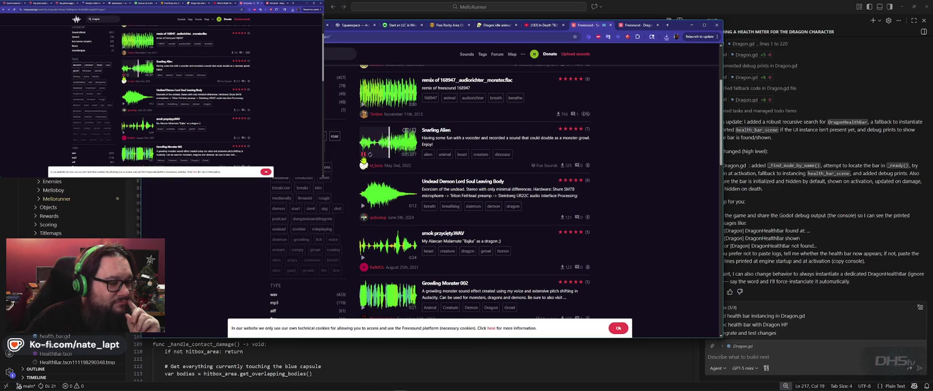
scroll(368, 162, "down", 1)
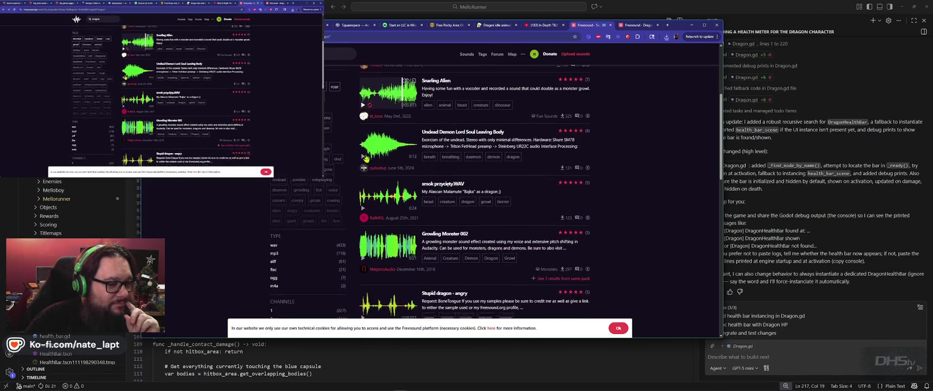
left_click(364, 204)
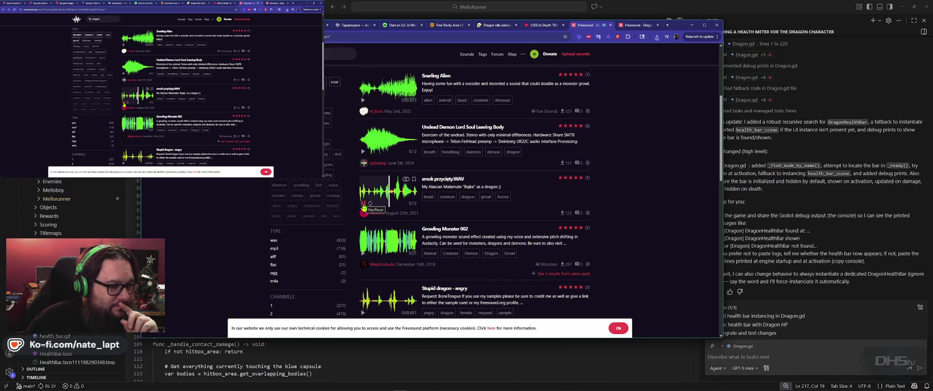
left_click(363, 253)
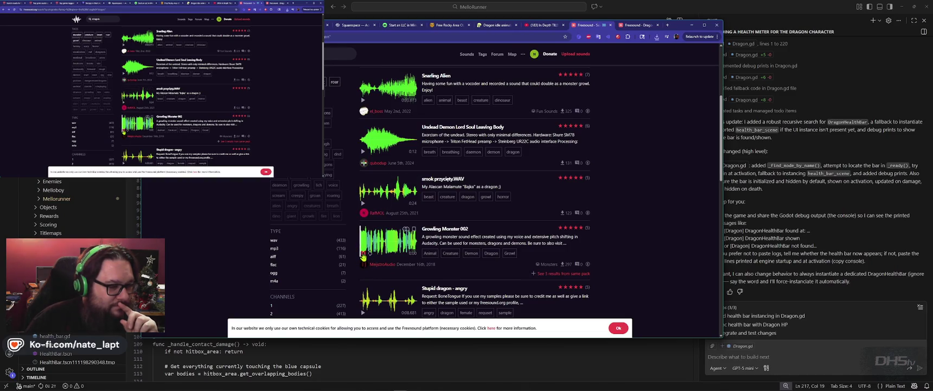
scroll(363, 256, "down", 2)
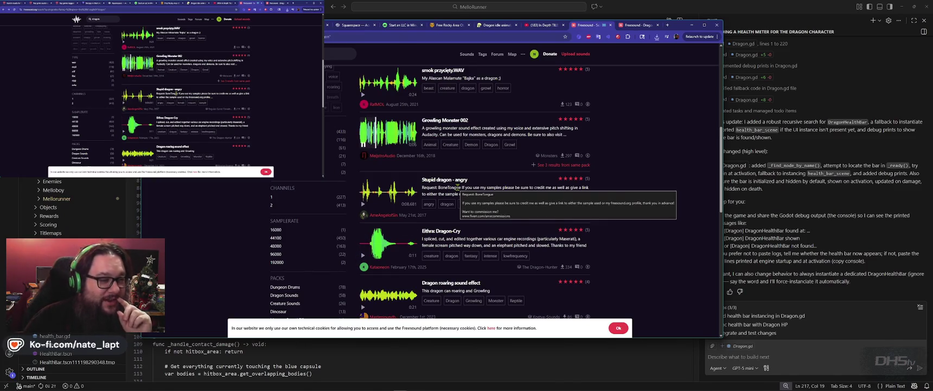
left_click(364, 206)
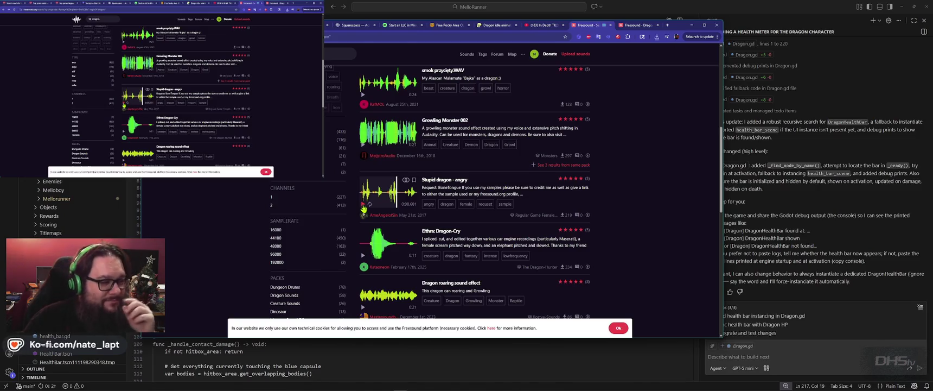
scroll(363, 208, "down", 3)
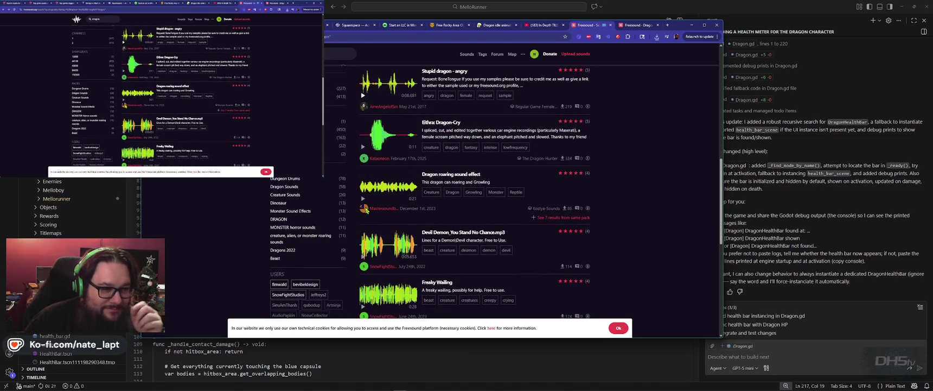
Step: Preview the Dragon roaring sound effect, download a second copy, and return to the results
left_click(363, 199)
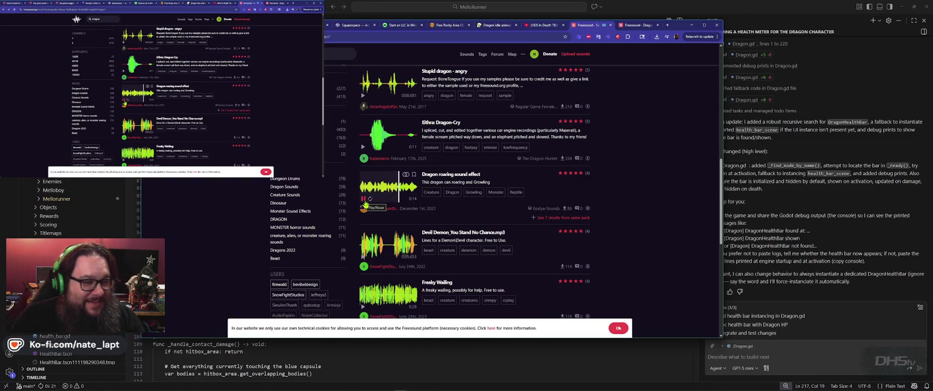
left_click(363, 200)
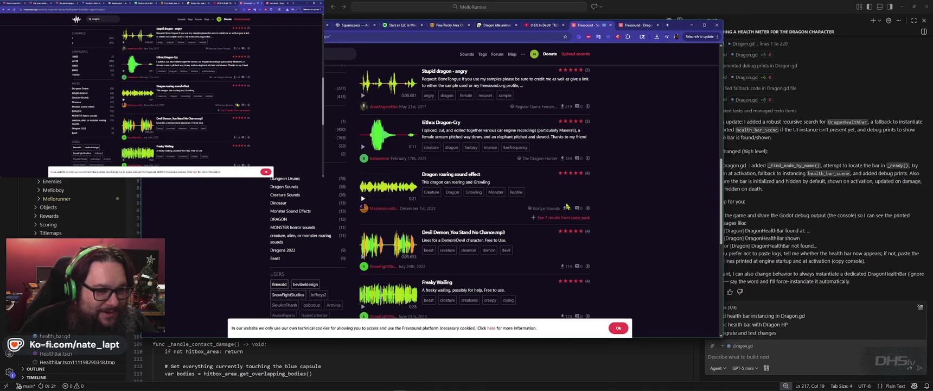
left_click(466, 177)
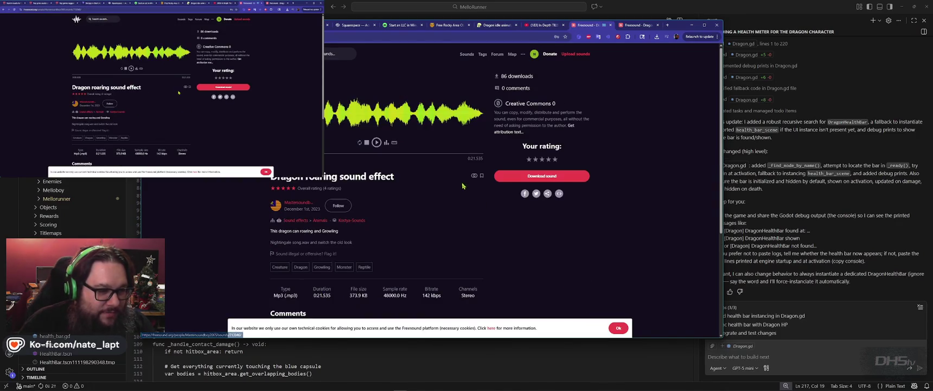
left_click(564, 175)
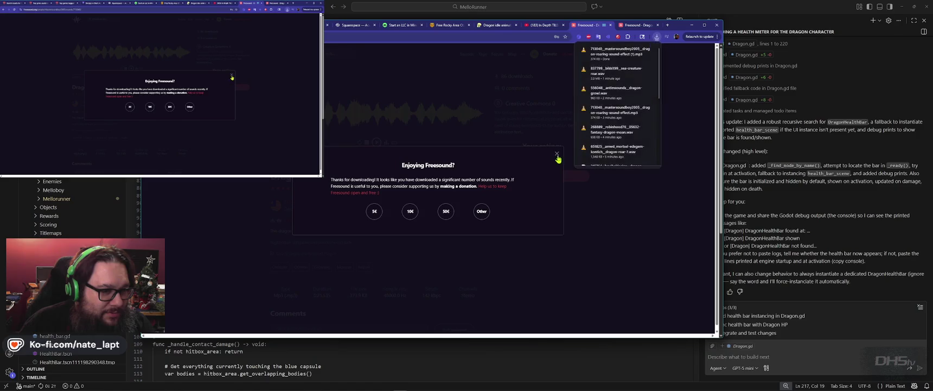
key("alt+Left")
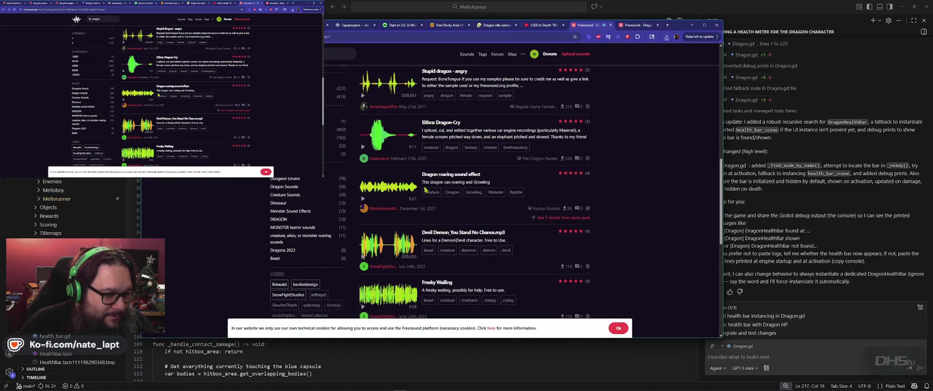
scroll(425, 189, "down", 3)
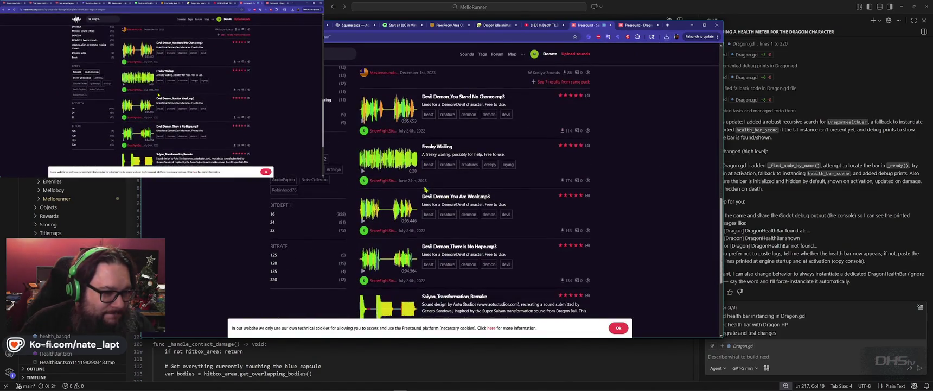
Step: Preview a couple more sounds including Saiyan_Transformation_Remake, then go to results page 2
left_click(364, 122)
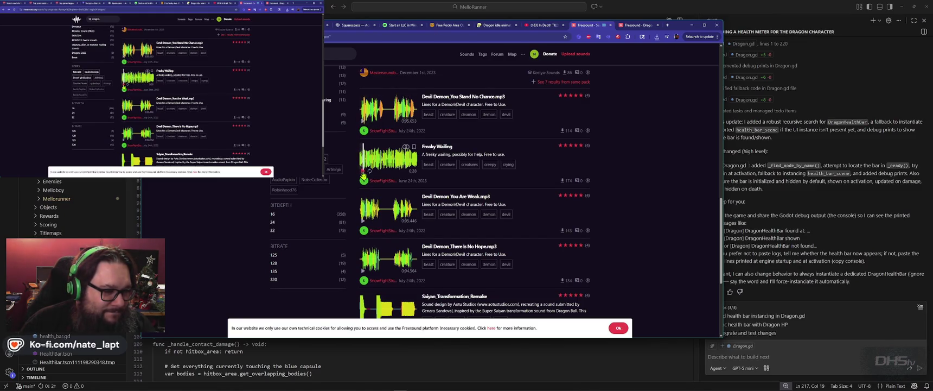
scroll(363, 175, "down", 3)
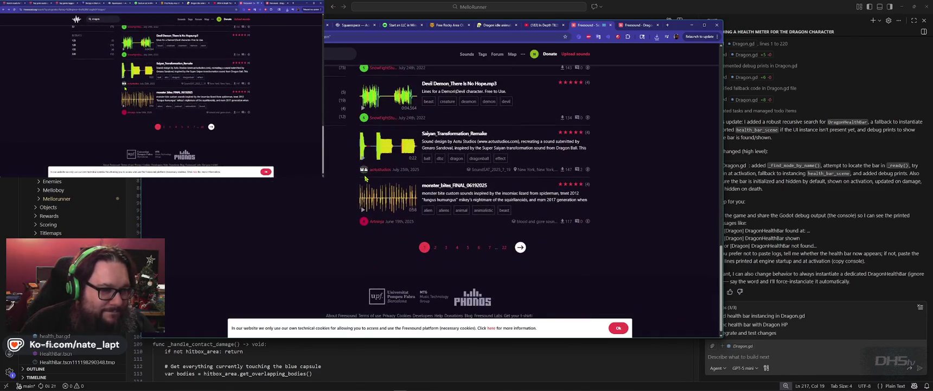
left_click(363, 159)
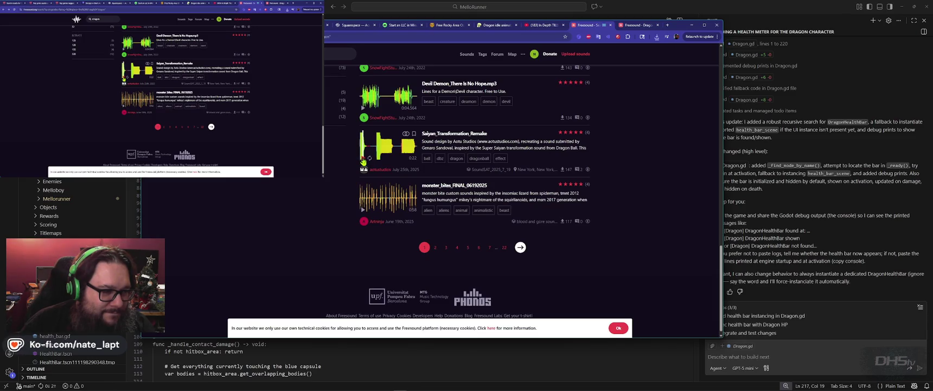
left_click(521, 248)
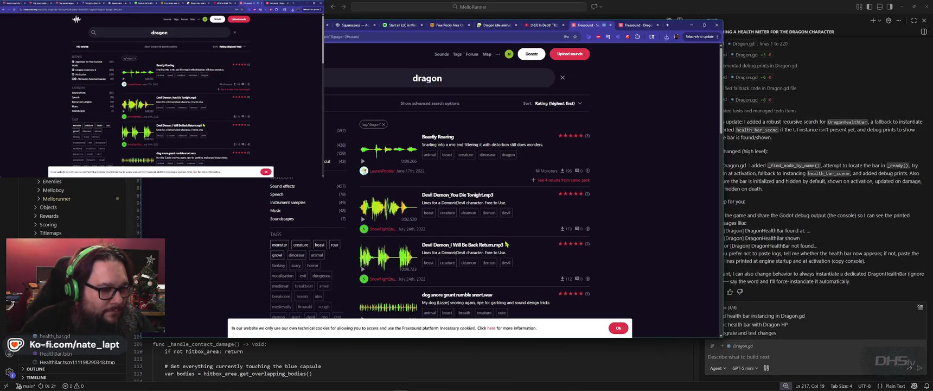
Step: Replace the search term with 'fire blast' and run the search
double_click(393, 81)
type("fire blast")
key("Return")
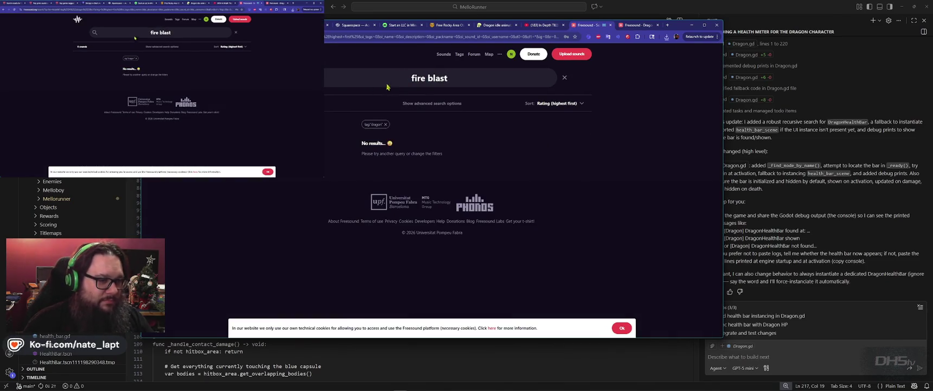
Step: Search 'fire shot', preview Dragon Spit Fire 1 WAV, then change the term to 'fire spit'
type("shot")
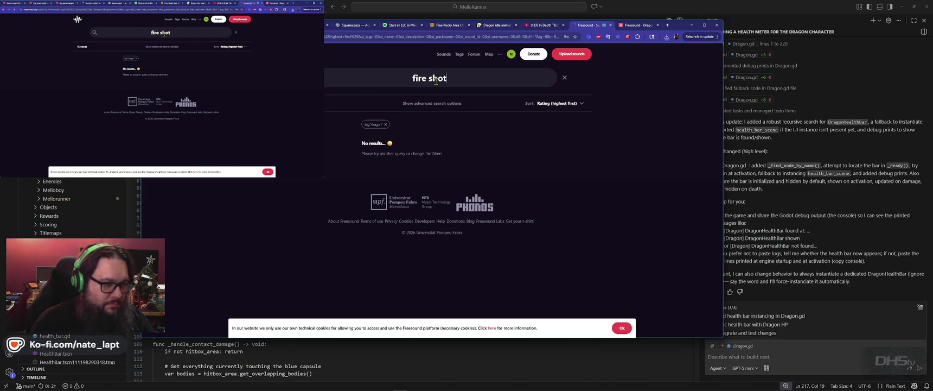
key("Return")
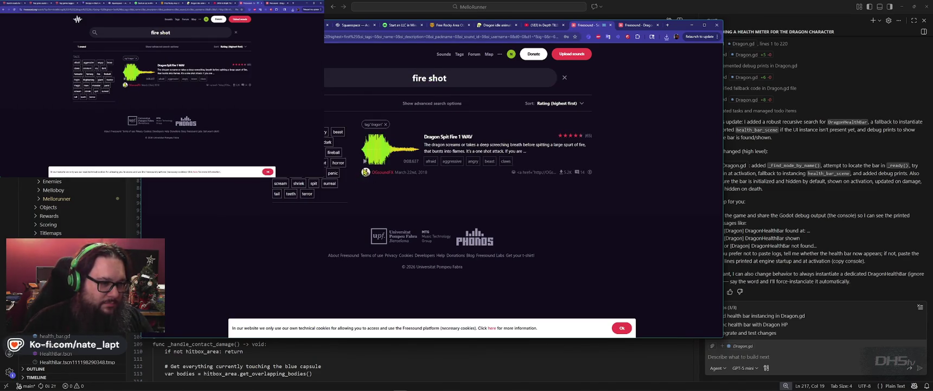
left_click(364, 161)
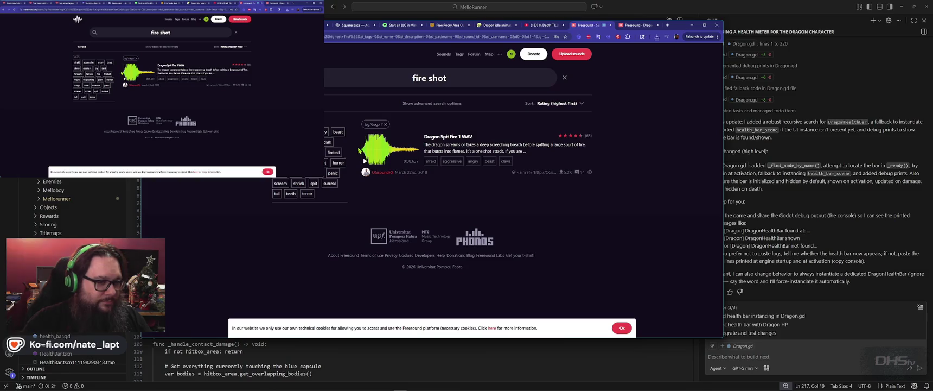
mouse_move(367, 165)
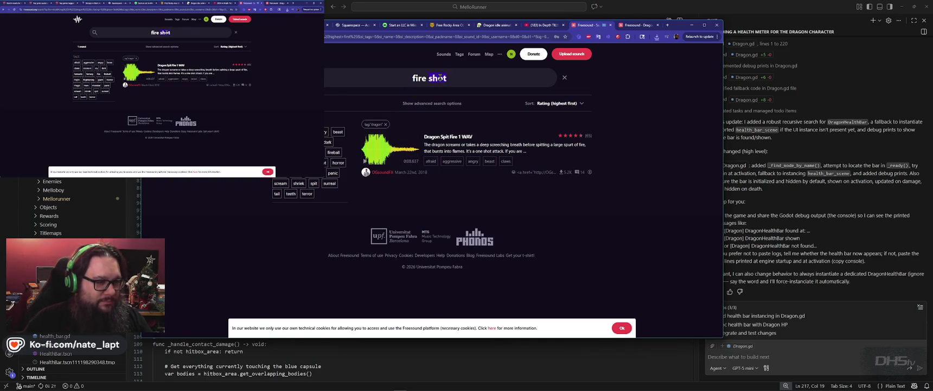
key("BackSpace")
key("BackSpace")
key("BackSpace")
type("pit")
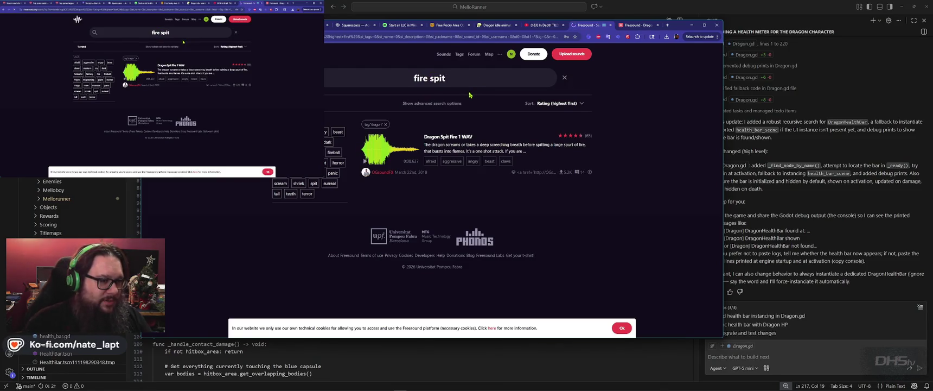
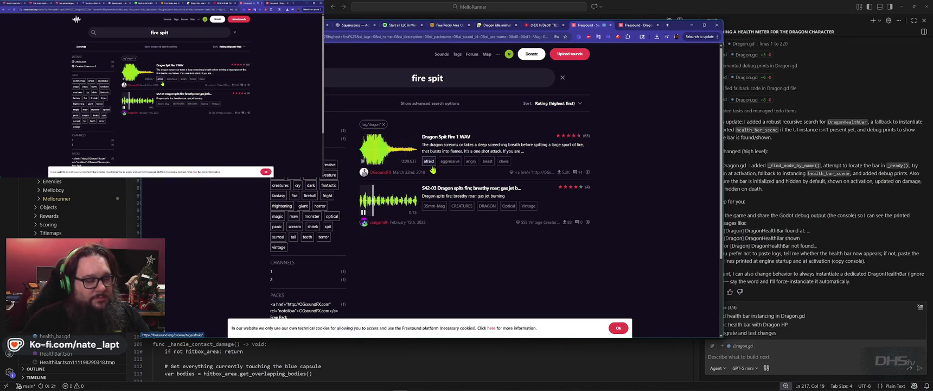
Step: Replace the Freesound search with 'dragon fire' and run it
triple_click(369, 82)
type("dragon fire")
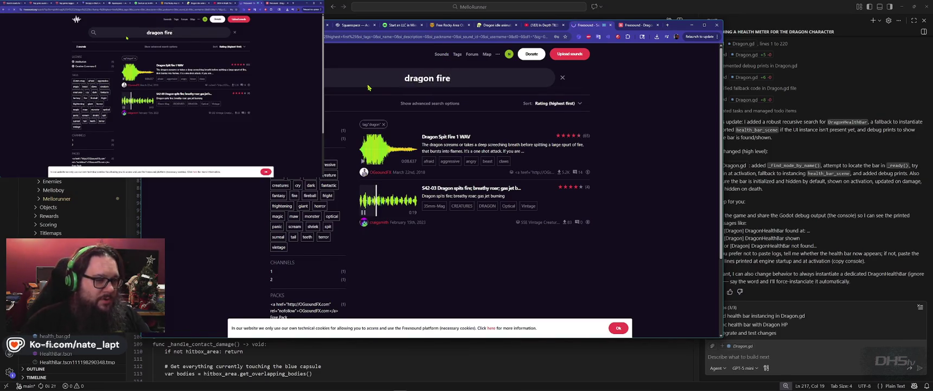
key("Return")
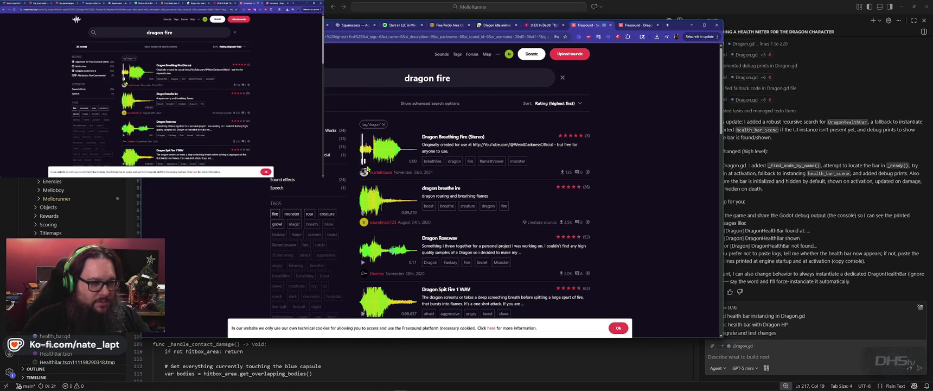
Step: Preview the first dragon fire results, including Dragon Roar.wav
scroll(367, 168, "down", 1)
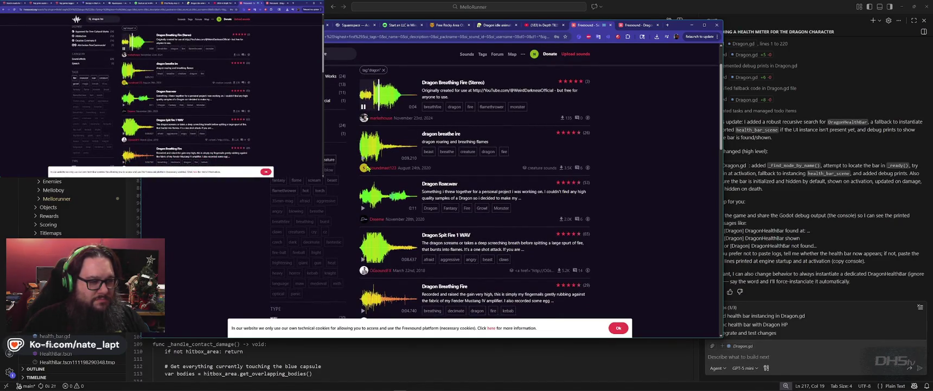
left_click(363, 106)
left_click(369, 150)
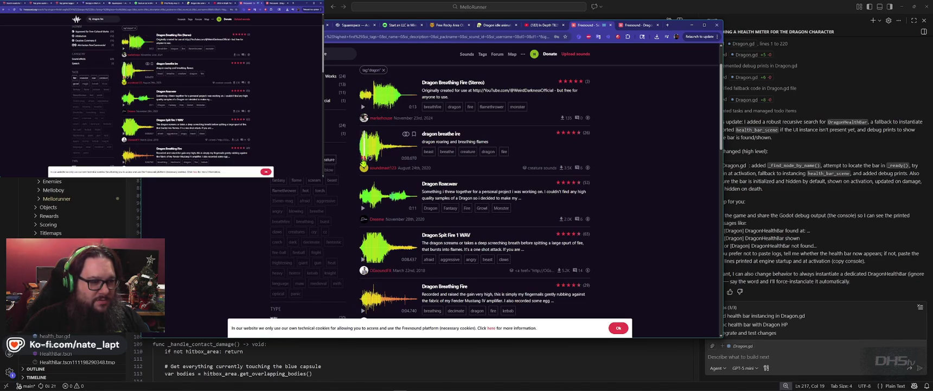
left_click(365, 209)
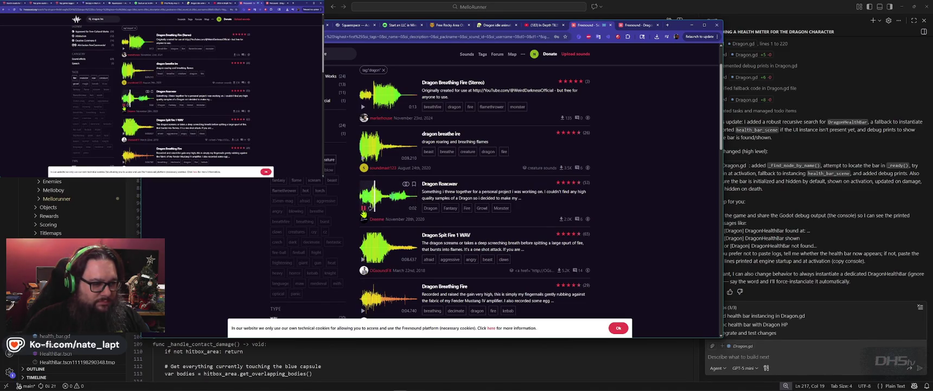
left_click(363, 212)
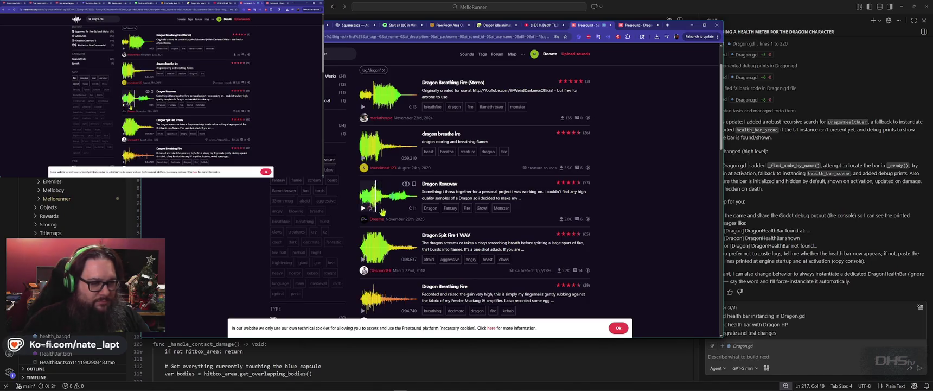
Step: Download Dragon Roar.wav from its sound page and return to the results
left_click(438, 184)
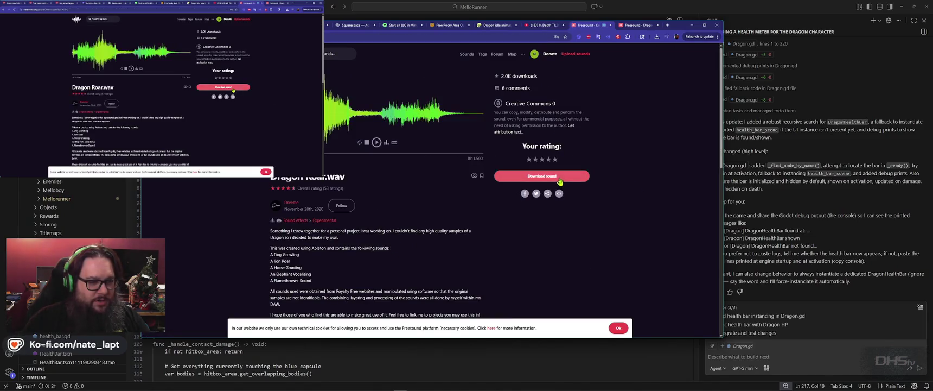
left_click(560, 182)
left_click(547, 167)
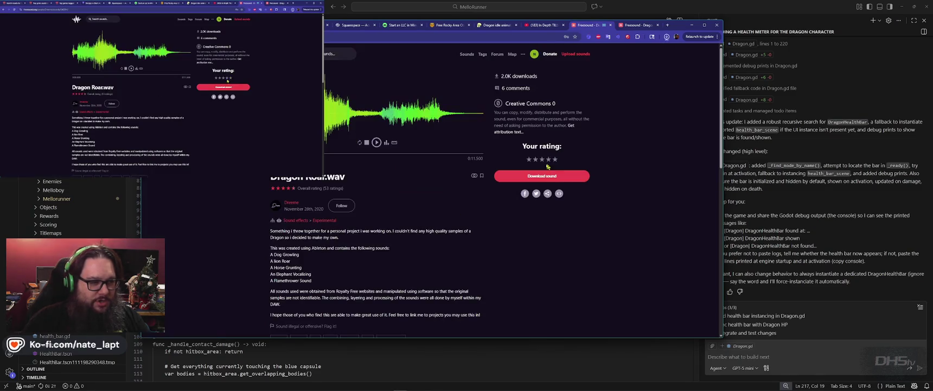
key("alt+Left")
Step: Preview Fire Breath.wav, Dragon Spit Fire 1 and Dragon Roar.wav, then check recent downloads
scroll(380, 222, "down", 2)
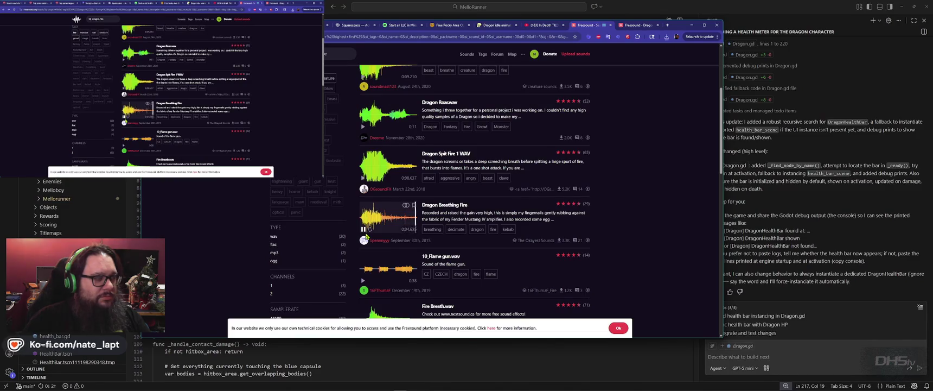
scroll(367, 237, "down", 1)
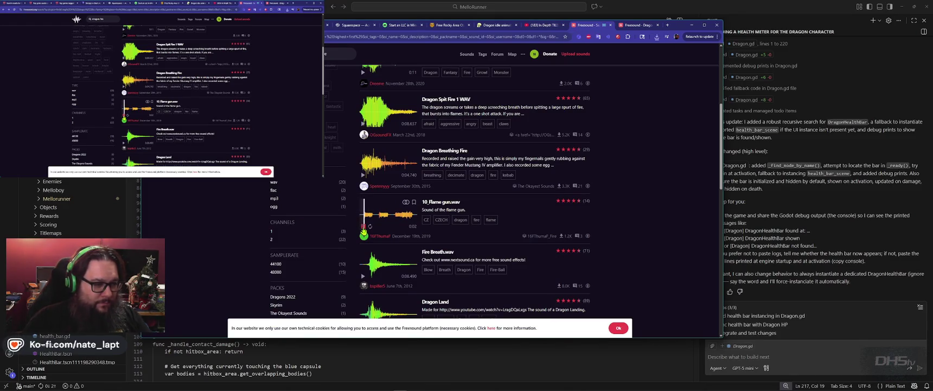
left_click(363, 277)
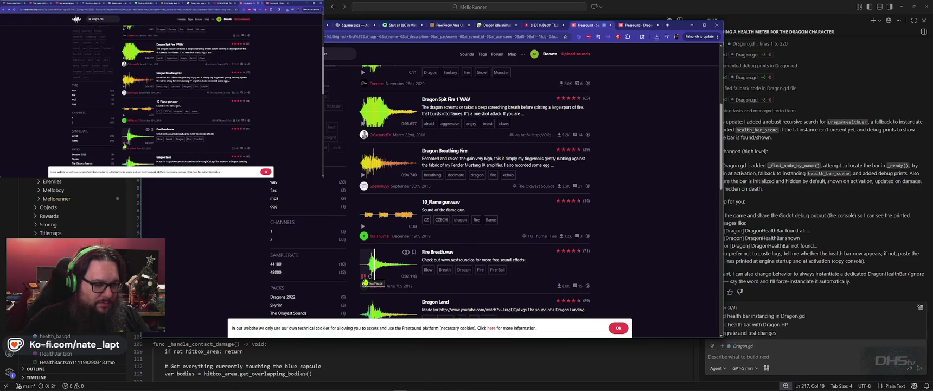
left_click(364, 279)
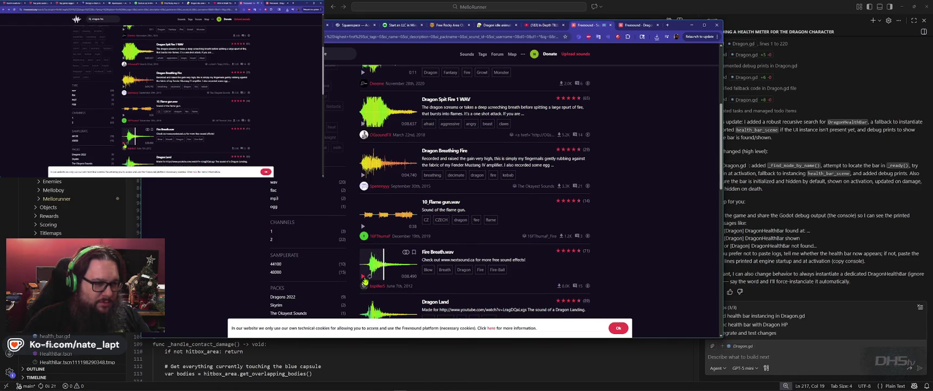
scroll(366, 276, "up", 2)
left_click(363, 232)
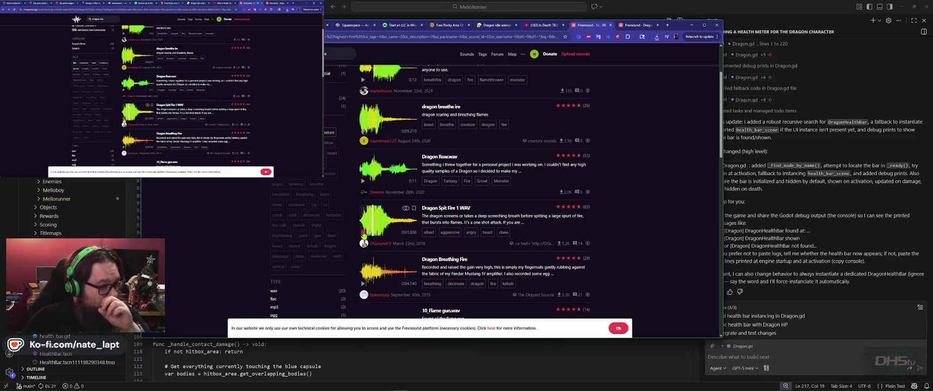
left_click(363, 182)
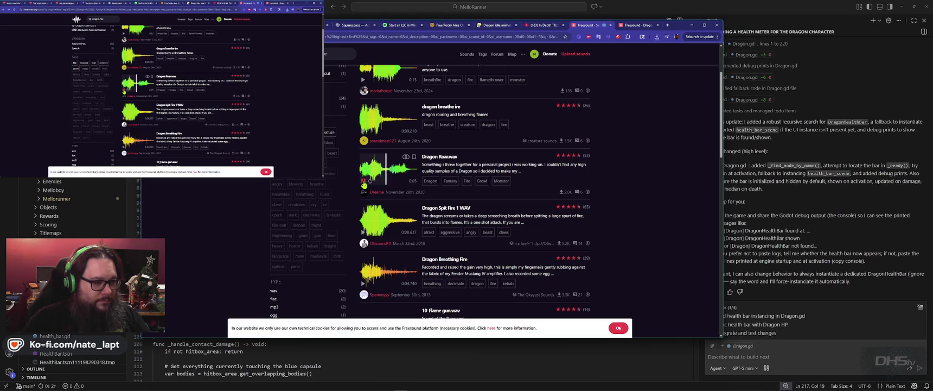
left_click(363, 182)
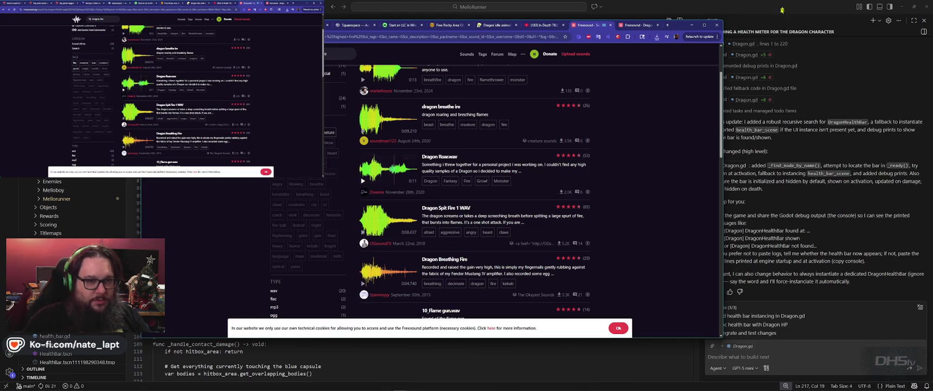
left_click(658, 37)
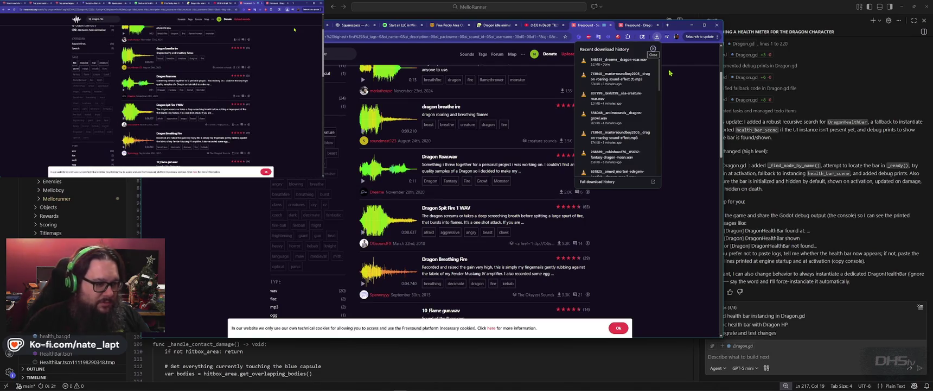
Step: Preview the Dragon Roar sound and download it from its page
left_click(670, 73)
scroll(524, 220, "down", 5)
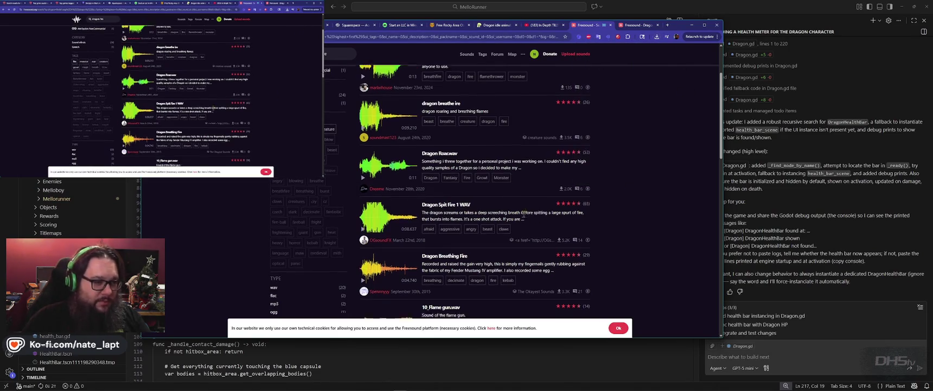
scroll(525, 220, "down", 3)
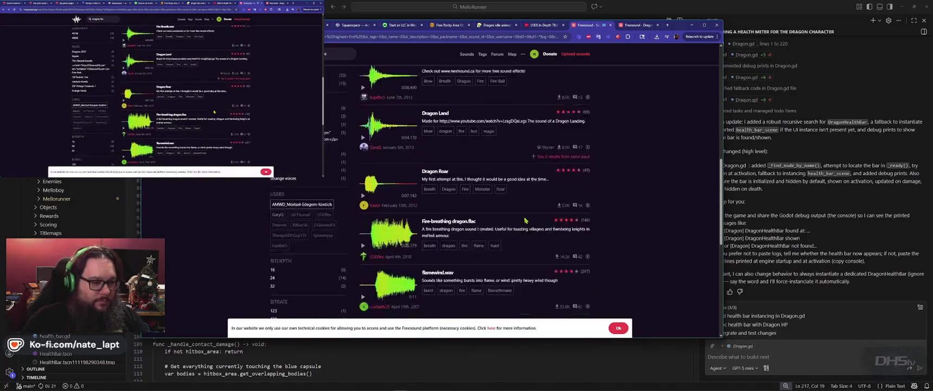
left_click(363, 139)
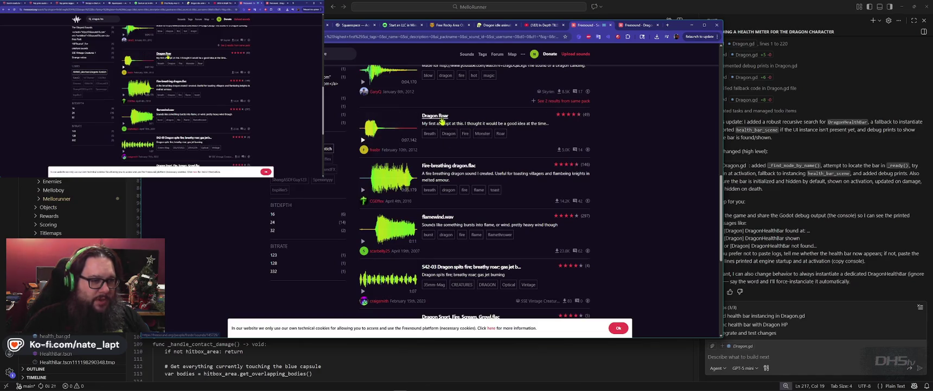
left_click(439, 117)
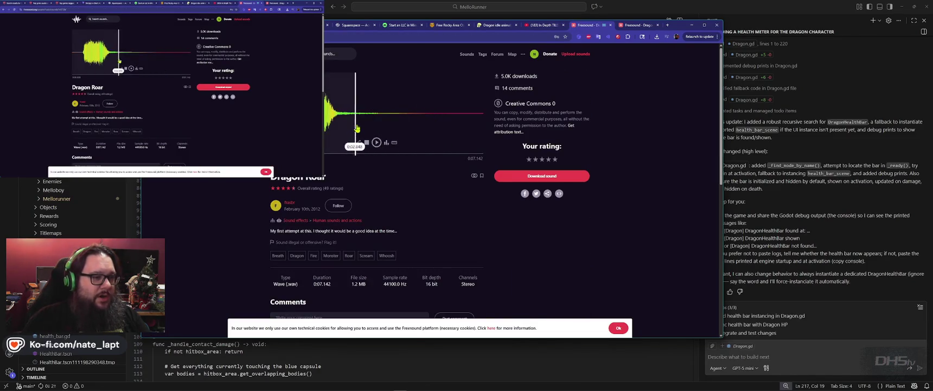
left_click(555, 185)
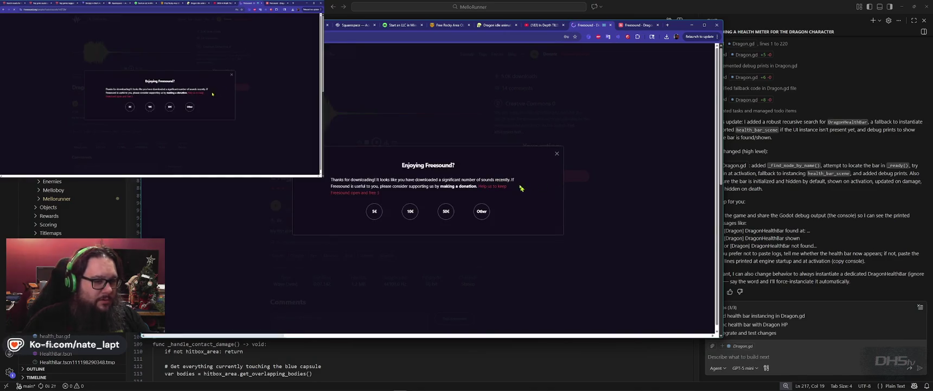
left_click(558, 160)
key("alt+Left")
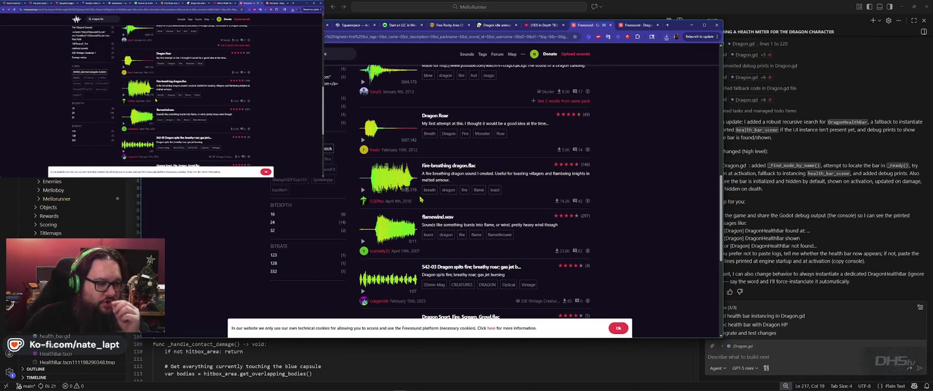
Step: Preview Dragon roar 7.wav and the last page-one results, then return to Godot
scroll(420, 200, "down", 3)
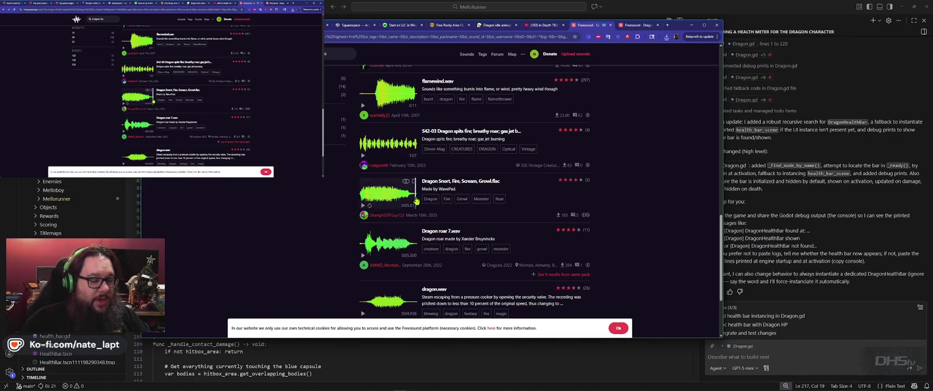
left_click(363, 256)
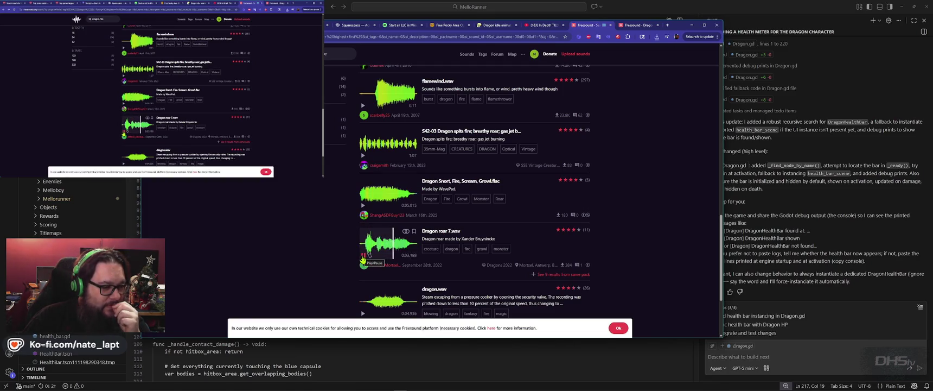
scroll(368, 286, "down", 3)
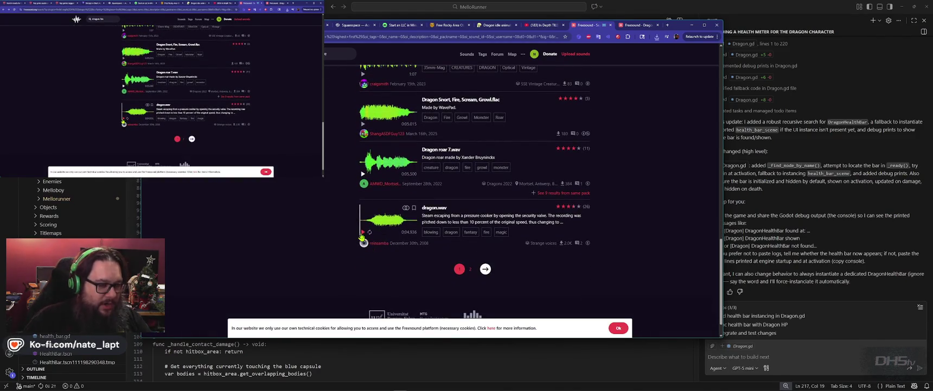
key("alt+Tab")
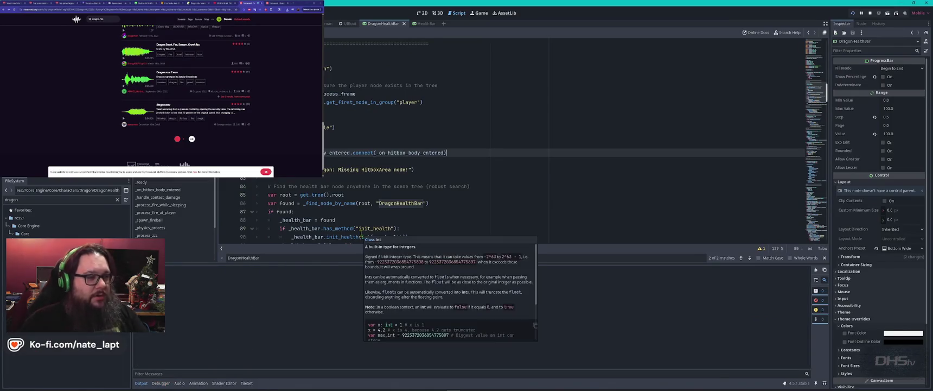
Step: Launch the game with F5, start playing, and pause it on the game window
key("F5")
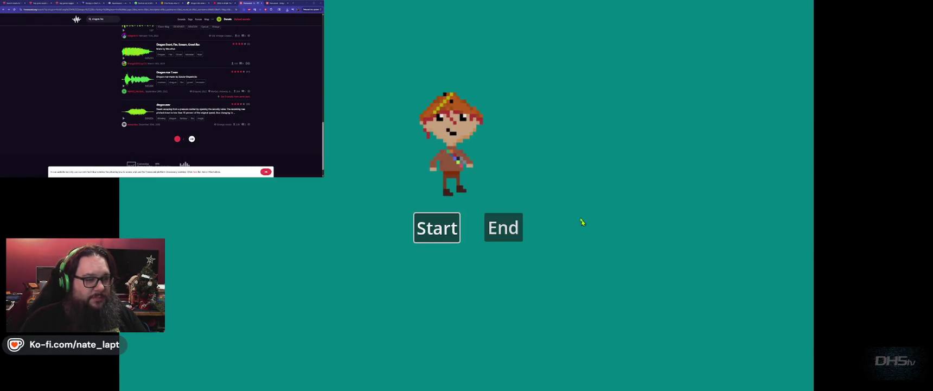
key("Return")
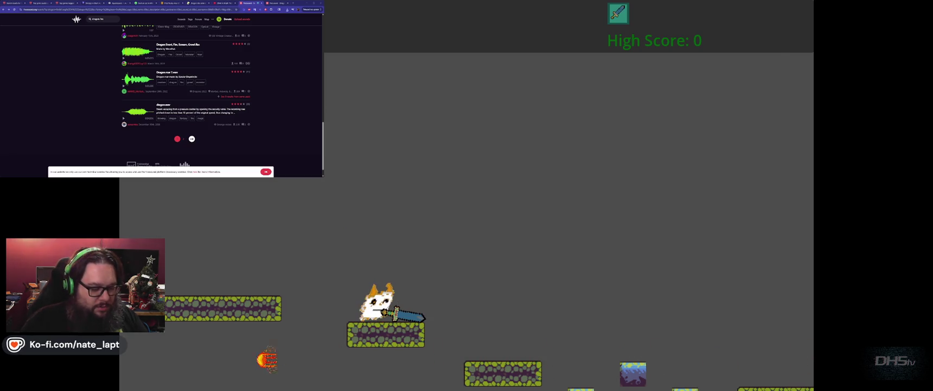
key("Escape")
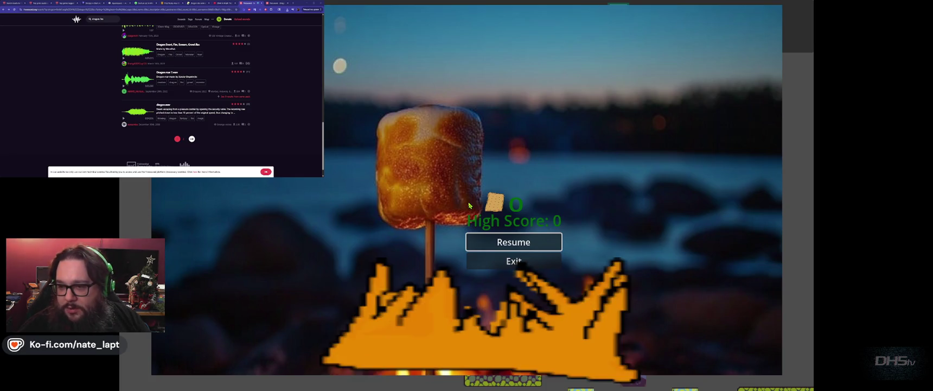
key("alt+Tab")
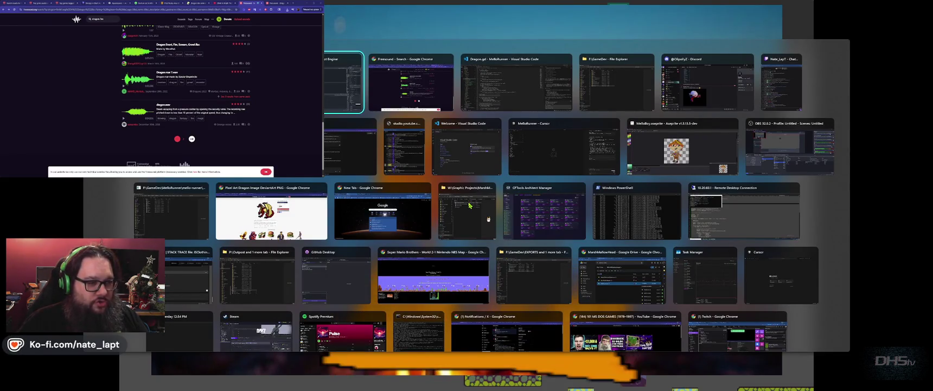
scroll(470, 205, "down", 5)
scroll(470, 205, "up", 3)
scroll(470, 205, "down", 3)
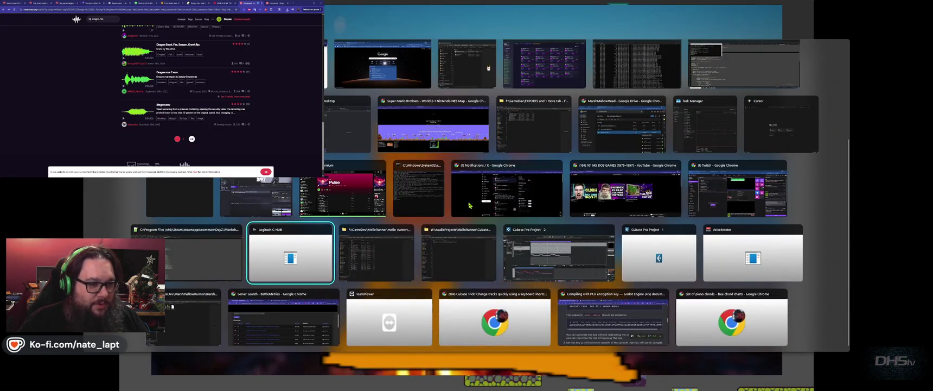
scroll(470, 205, "up", 2)
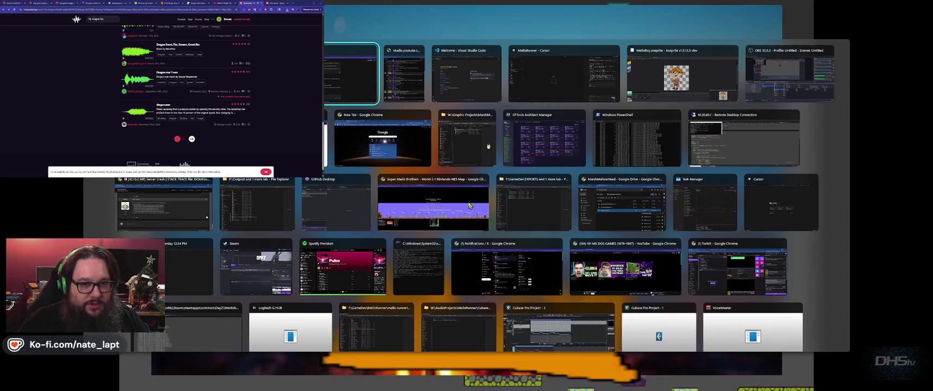
key("Escape")
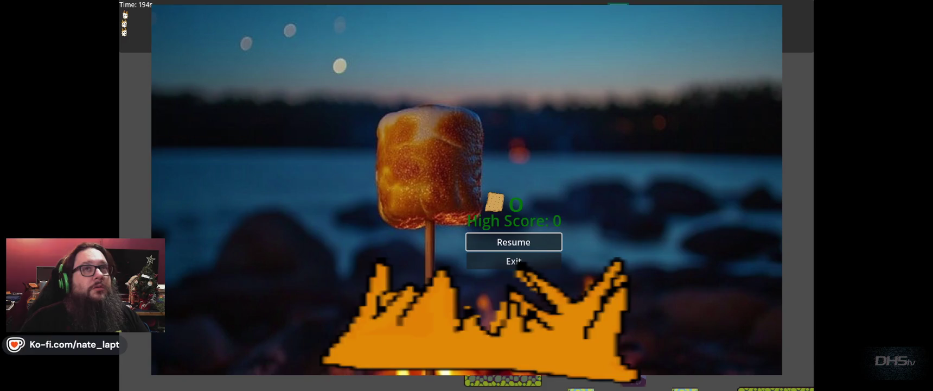
Step: Resume the game, jump onto an enemy and across blocks, and swing at the waking dragon
key("Return")
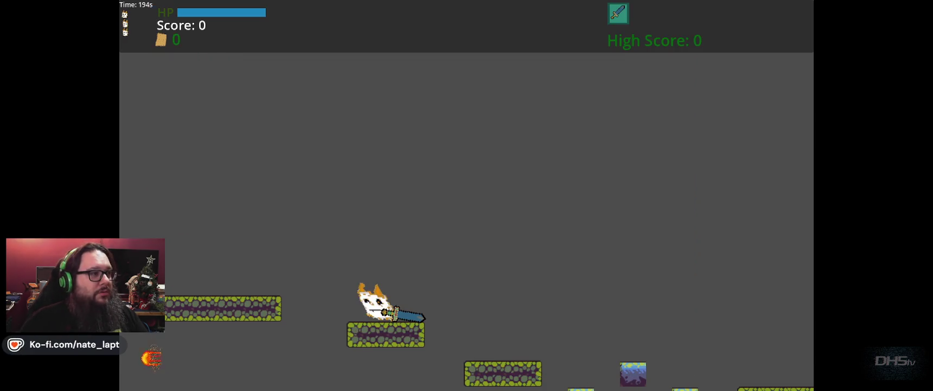
key("space")
key("space")
key("space")
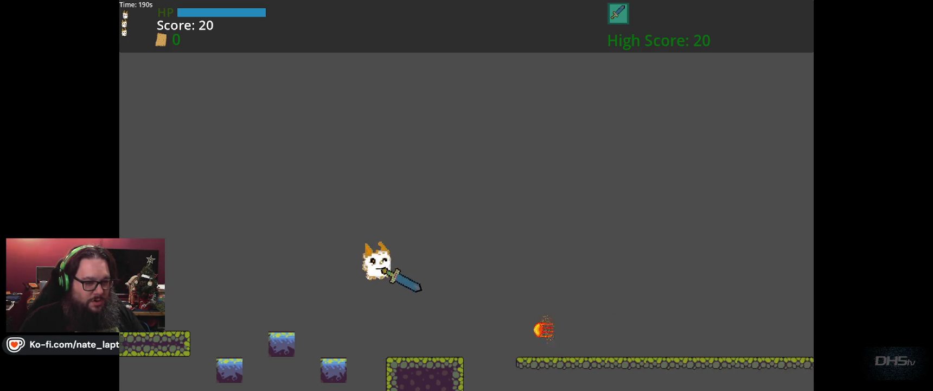
key("space")
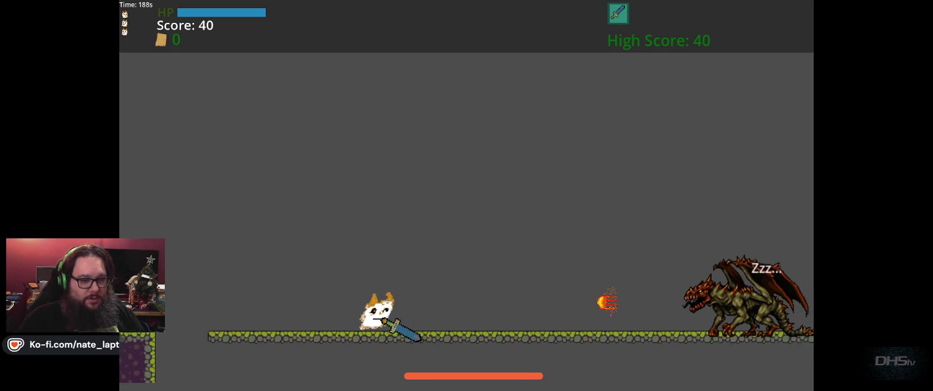
key("x")
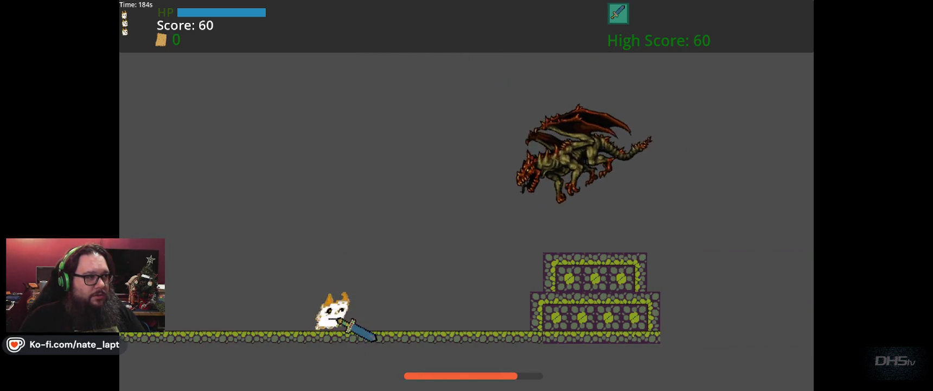
key("space")
key("space")
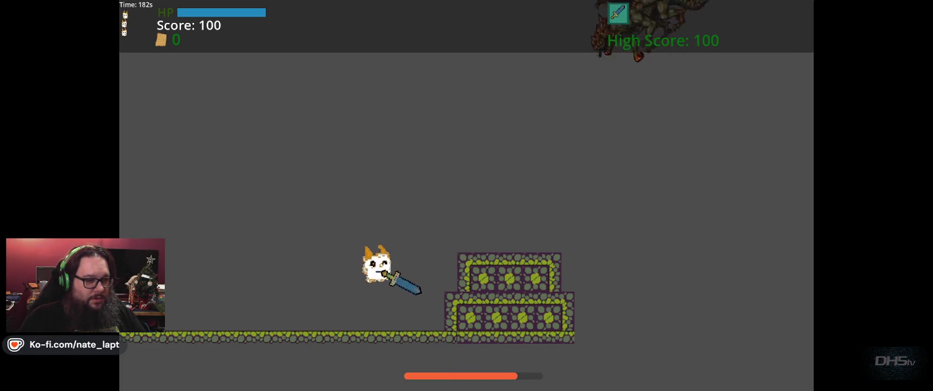
key("space")
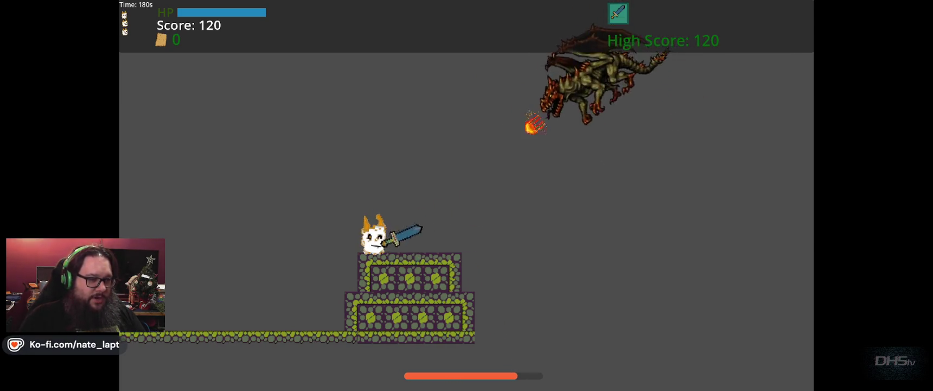
key("space")
Step: Walk back and forth around the dragon, jumping to strike it and dodging fireballs
key("Left")
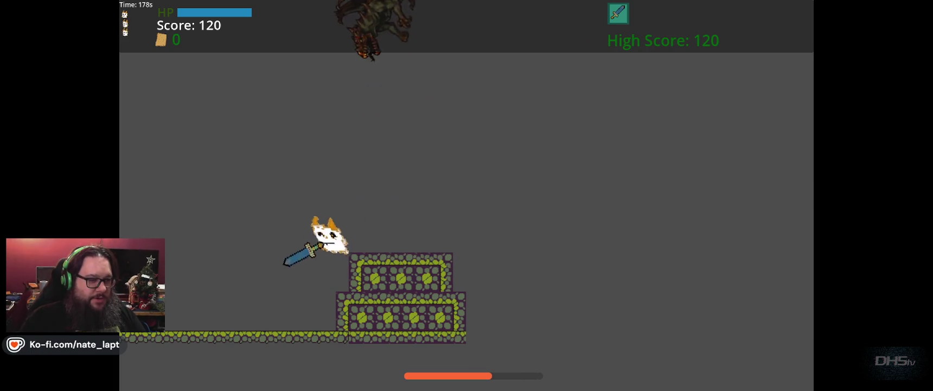
key("Left")
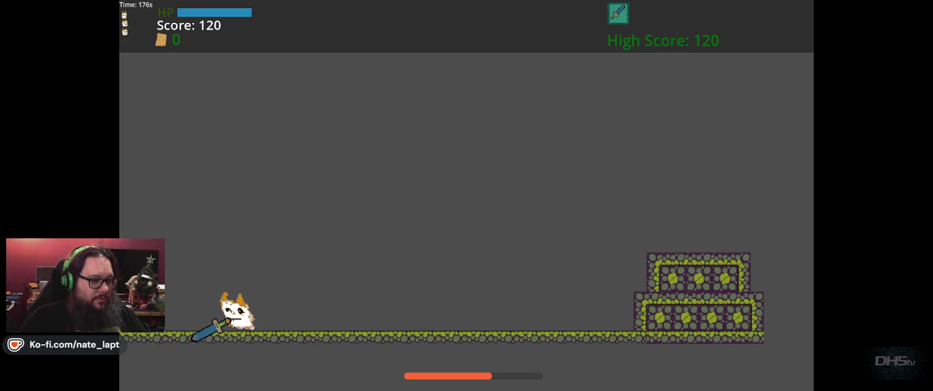
key("Right")
key("Left")
key("Right")
key("Left")
key("Right")
key("space")
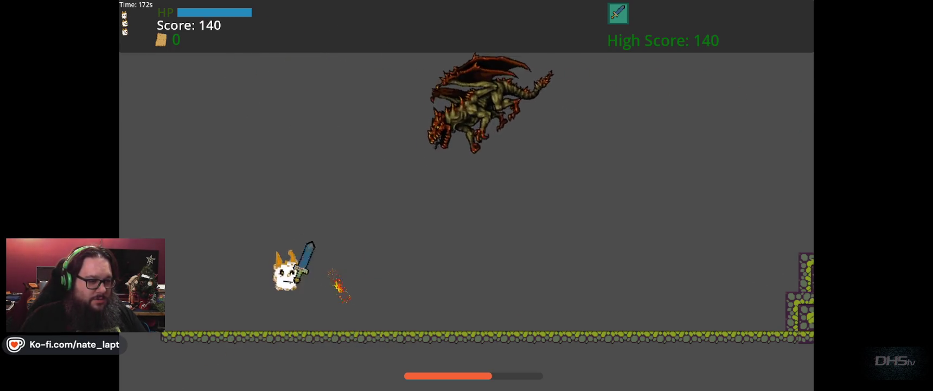
key("space")
key("Right")
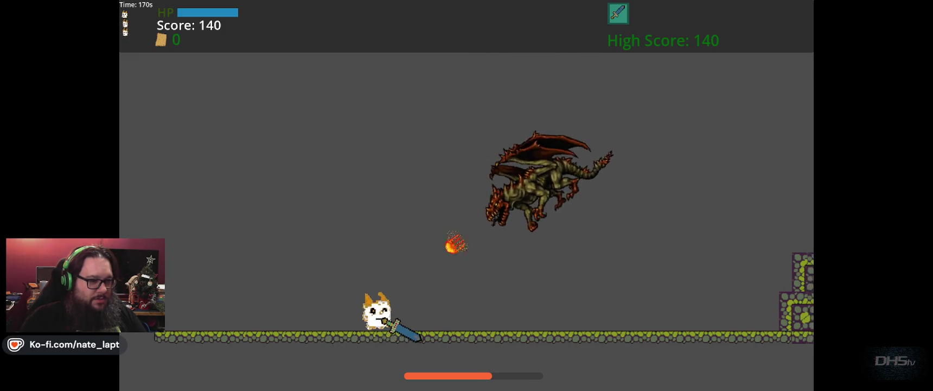
key("Left")
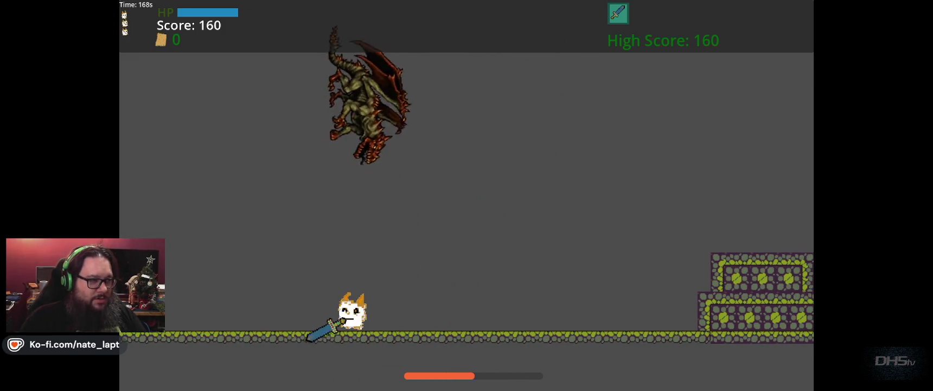
key("Right")
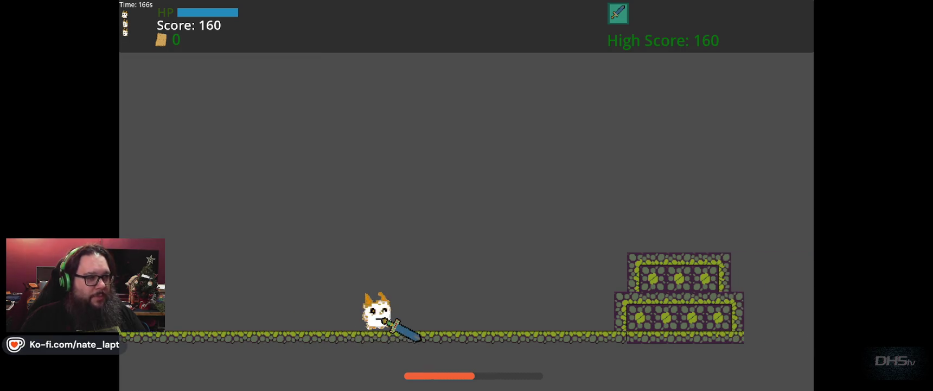
key("Left")
key("Right")
key("Left")
key("Left")
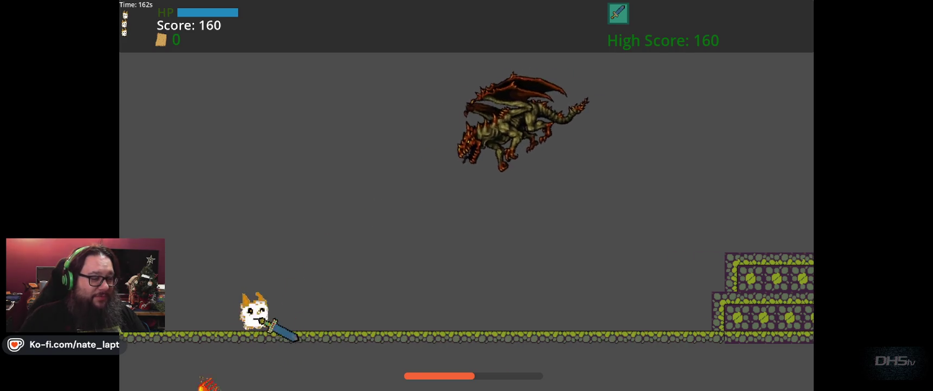
Step: Keep hitting the diving dragon until the score reaches 280, then stop the game with F8
key("Right")
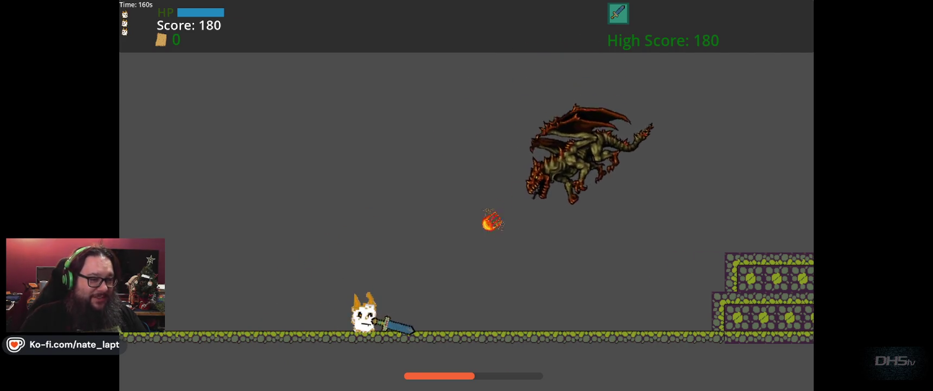
key("Left")
key("Right")
key("Right")
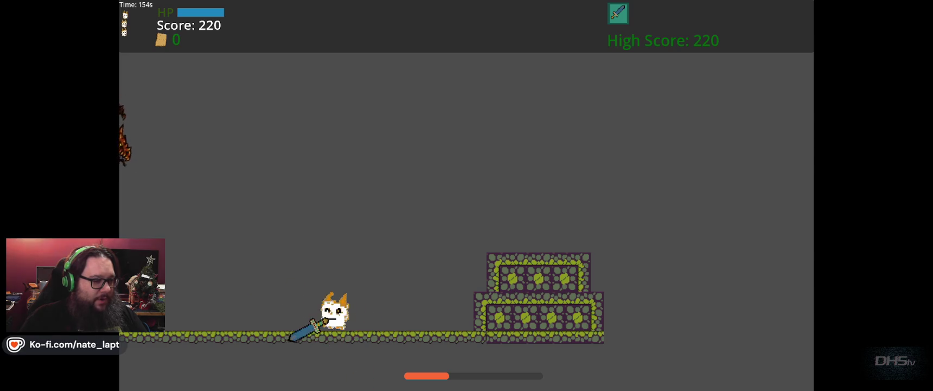
key("Left")
key("Right")
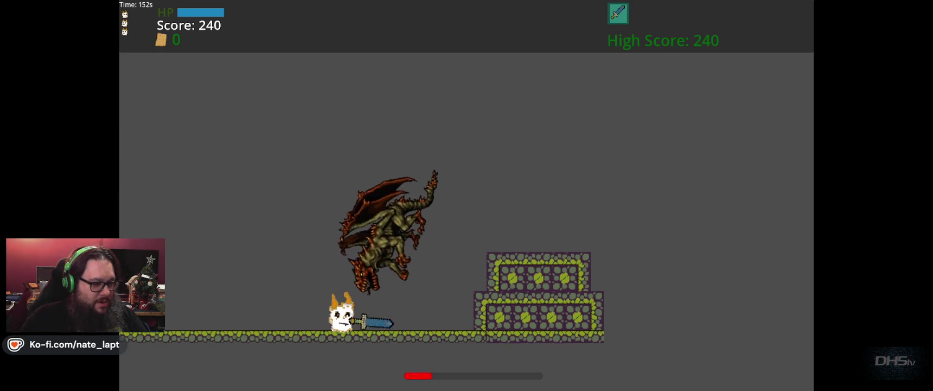
key("Left")
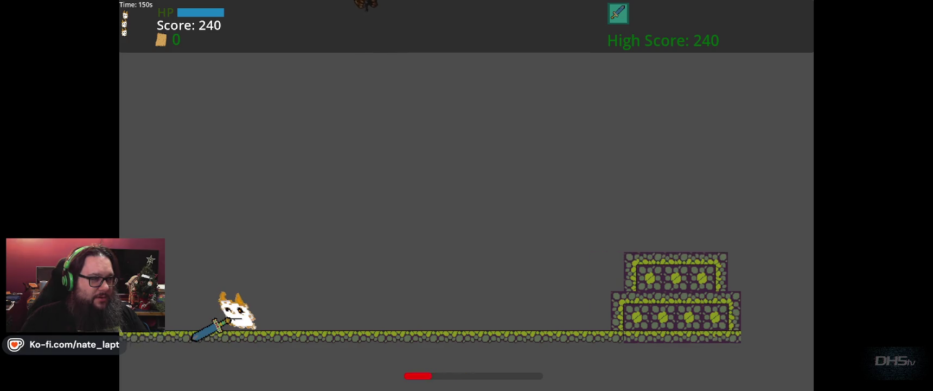
key("Right")
key("Up")
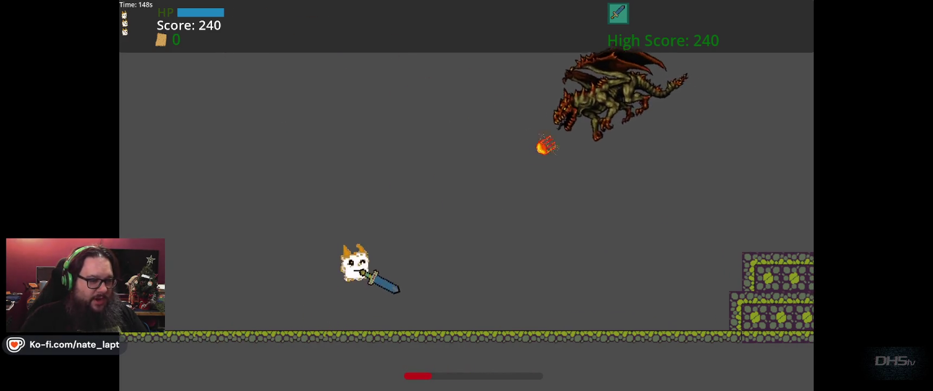
key("Left")
key("Right")
key("Up")
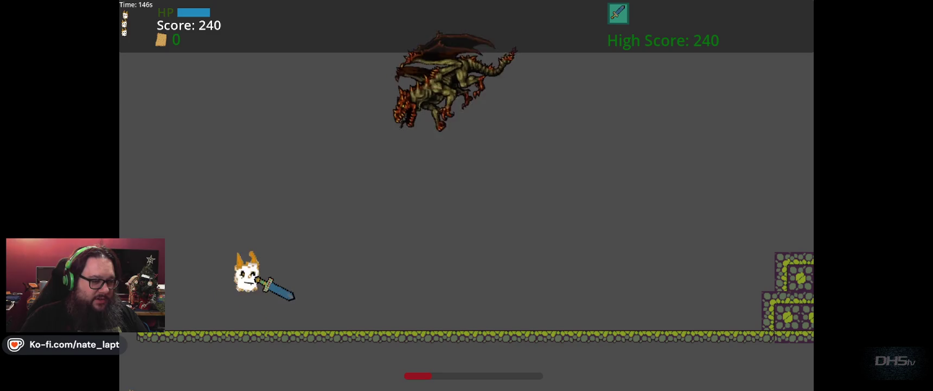
key("Right")
key("Up")
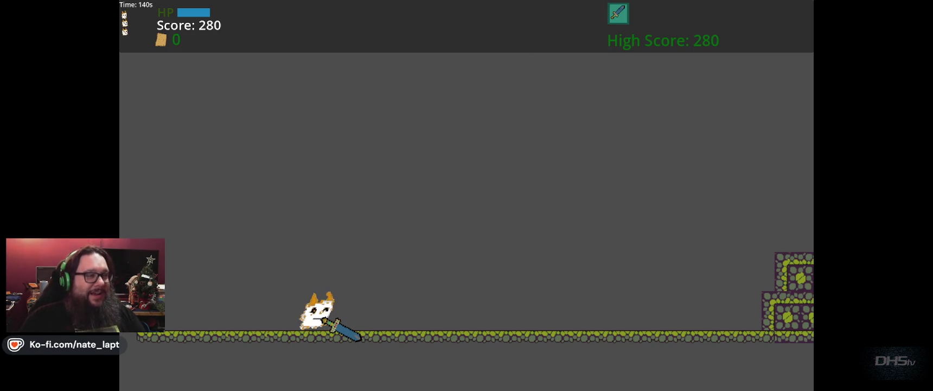
key("F8")
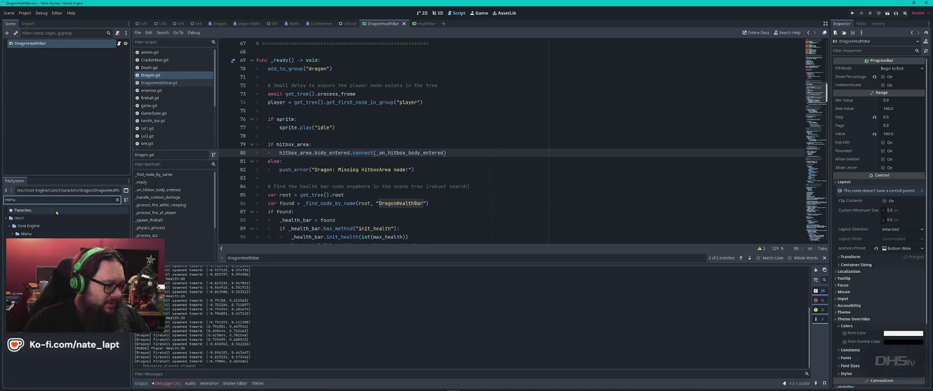
Step: Open the MainMenu.gd script and scroll through it
double_click(33, 241)
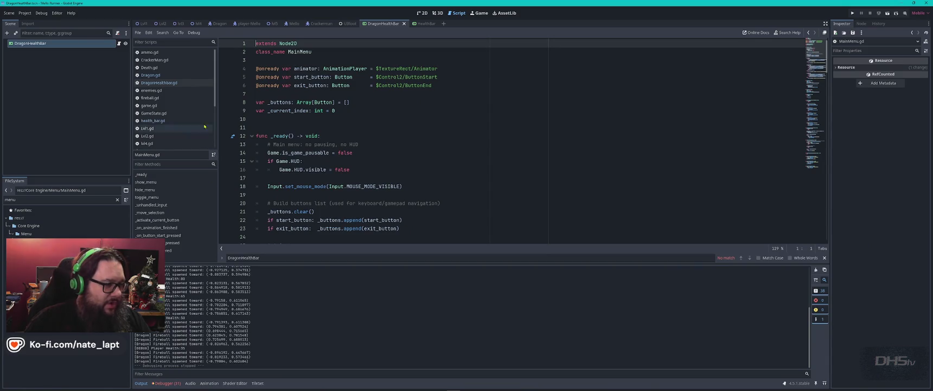
scroll(407, 178, "down", 20)
scroll(406, 178, "down", 15)
scroll(412, 181, "up", 12)
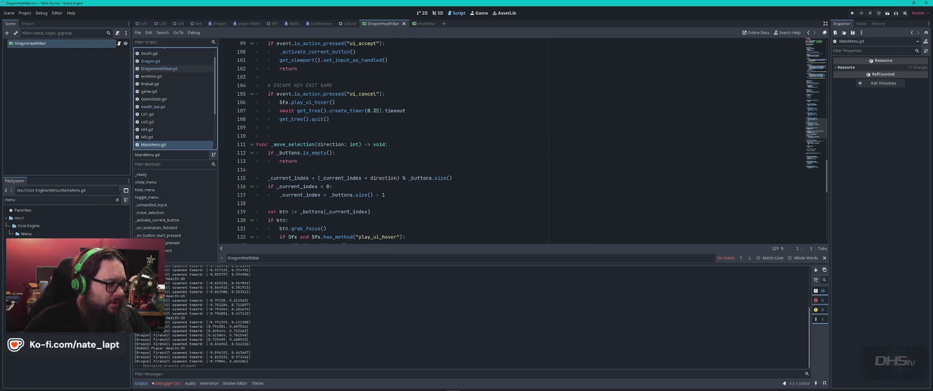
scroll(470, 170, "down", 1)
Step: Find the 'lvl' change_scene line, pointing it at Lvl4, and run the project
left_click(470, 170)
key("ctrl+f")
type("lvl")
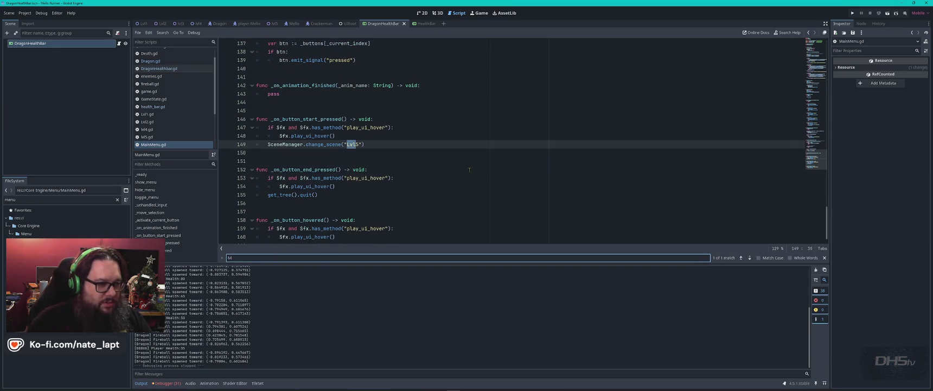
key("Escape")
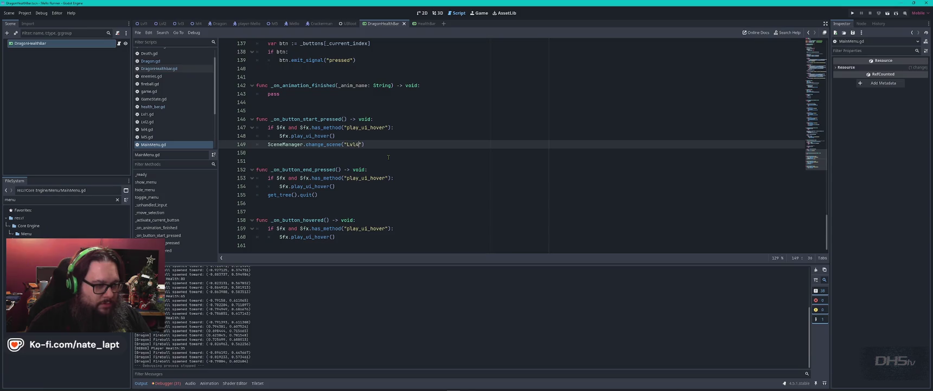
key("F5")
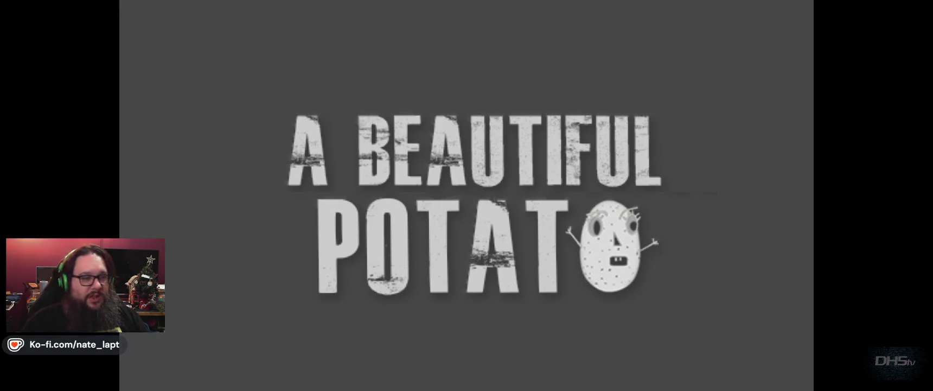
Step: Start the game and jump around the opening platforms, dodging fireballs
key("Return")
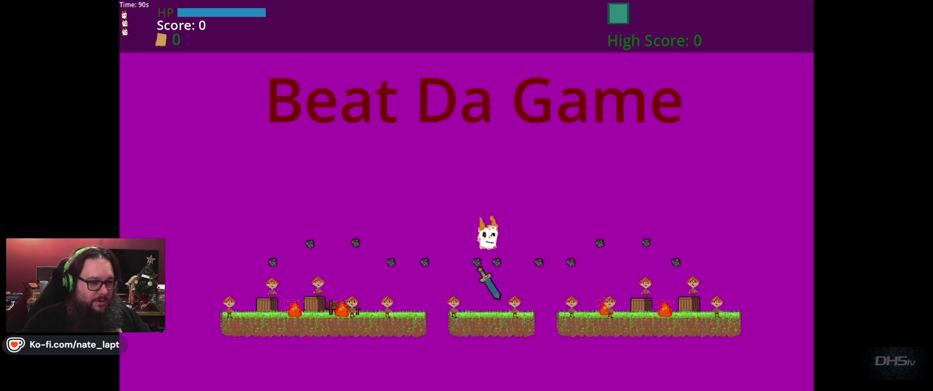
key("Up")
key("Left")
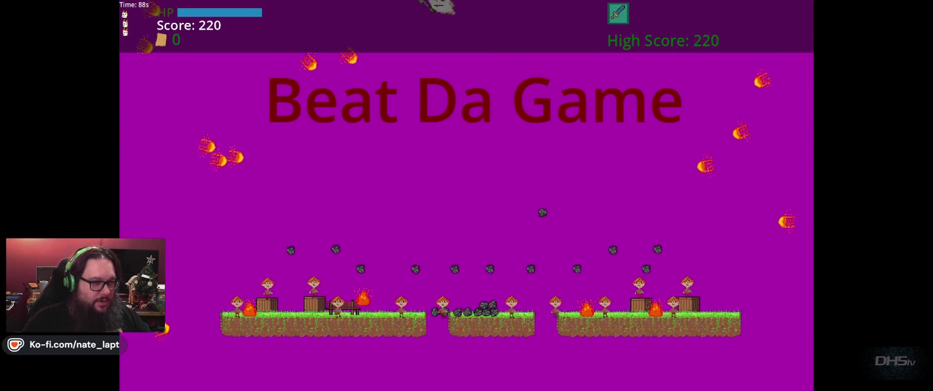
key("Left")
key("Up")
key("Up")
key("Right")
key("Up")
key("Left")
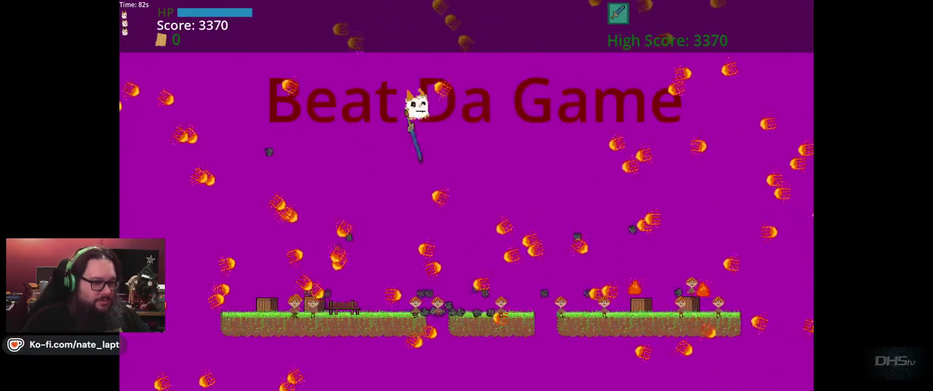
key("Up")
key("Left")
key("Right")
key("Left")
key("Up")
Step: Hop between the left, middle and right platforms until the game ends with high score 28980
key("Right")
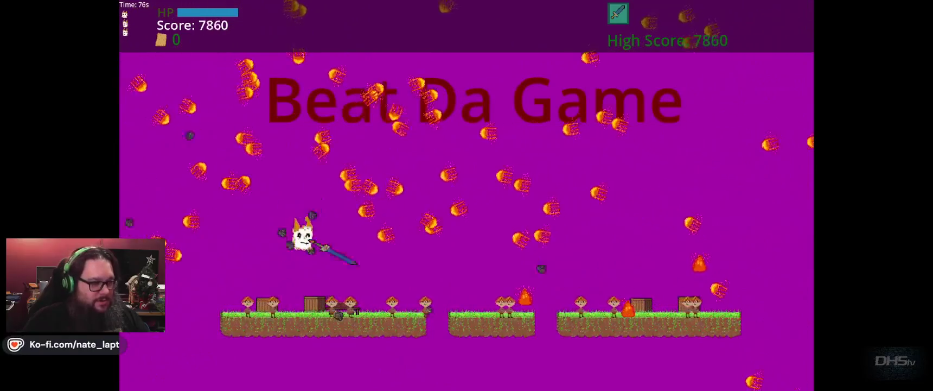
key("Right")
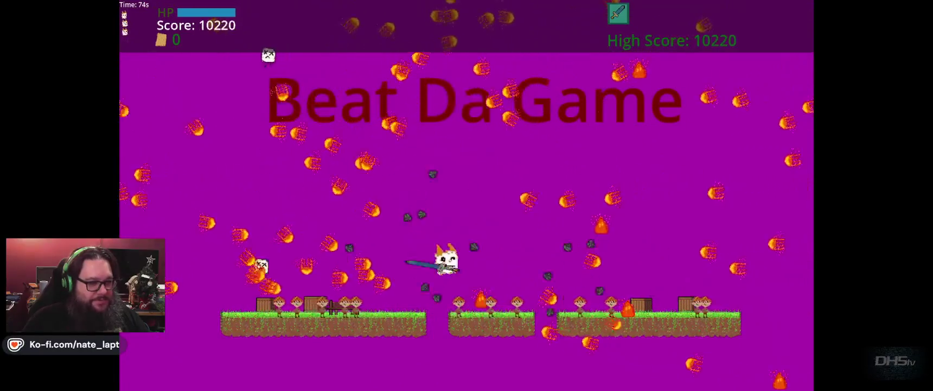
key("Right")
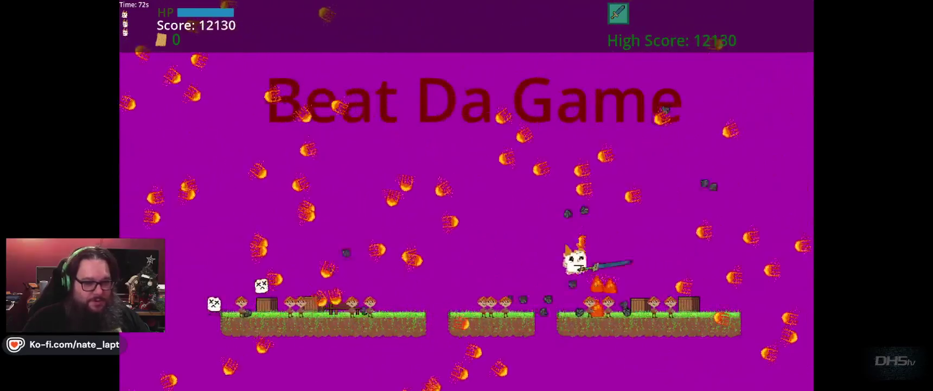
key("Up")
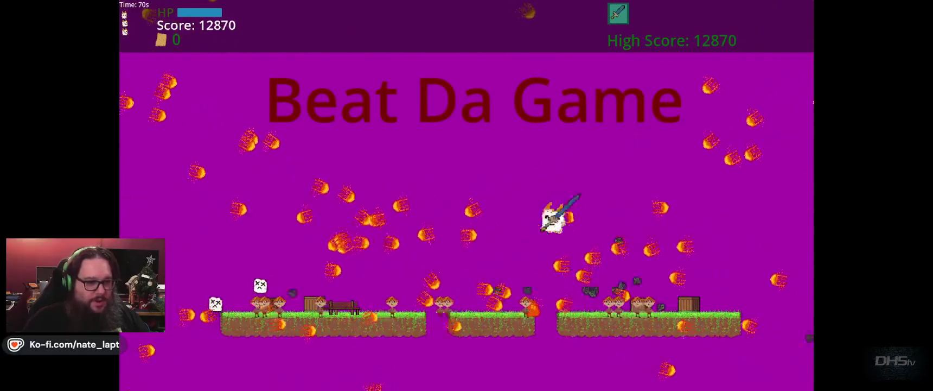
key("Left")
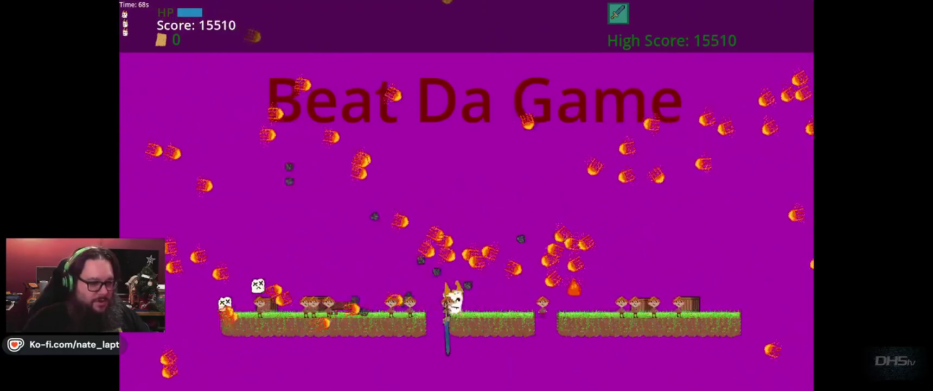
key("Up")
key("Left")
key("Left")
key("Up")
key("Right")
key("Up")
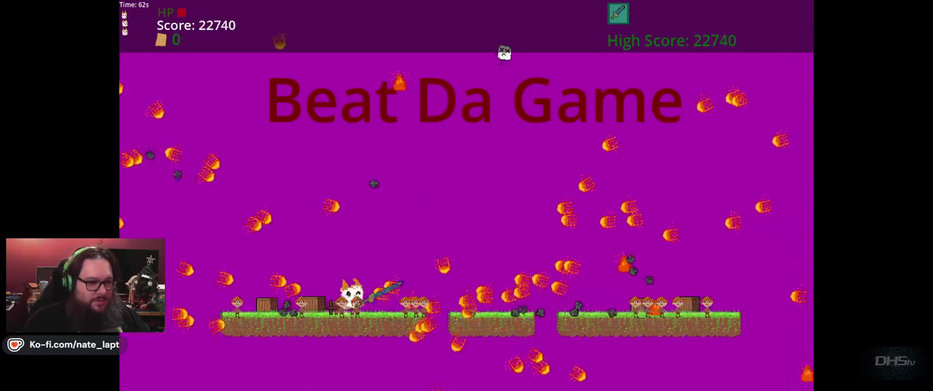
key("Right")
key("Up")
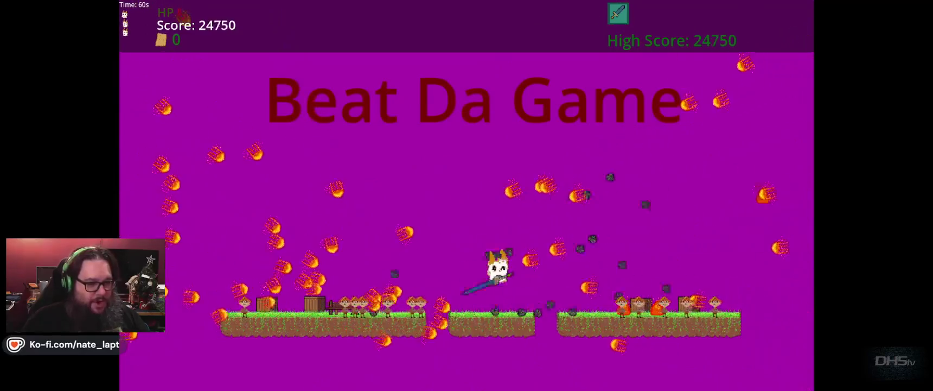
key("Up")
key("Left")
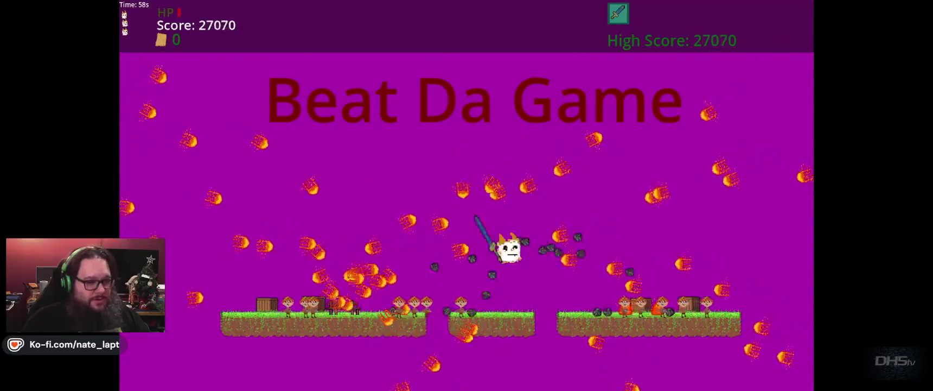
key("Up")
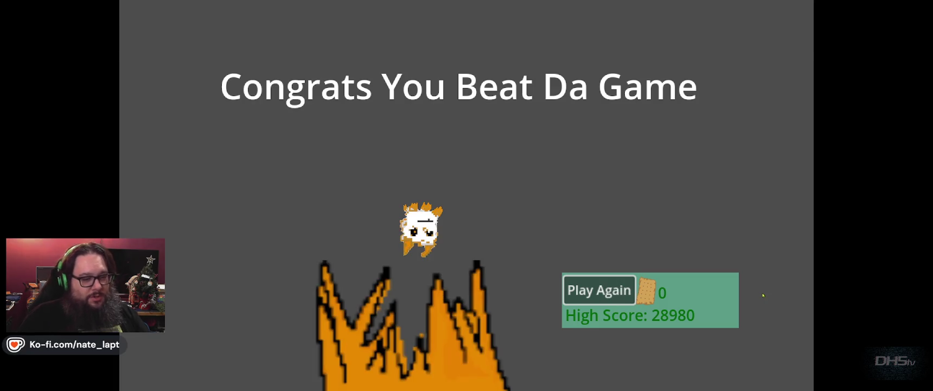
Step: Choose Play Again, run right up the slope, and drop into the tunnel onto an enemy
key("Return")
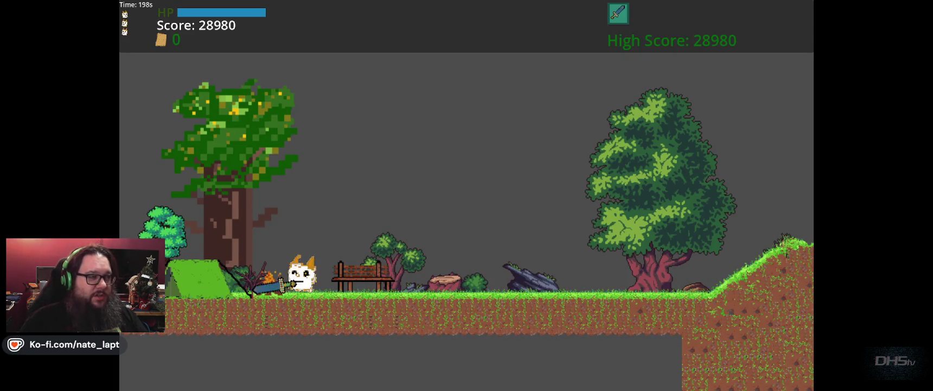
key("Left")
key("Right")
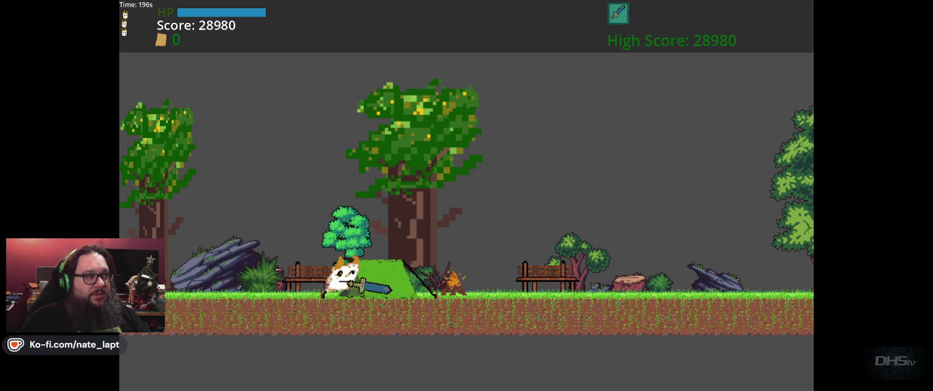
key("Right")
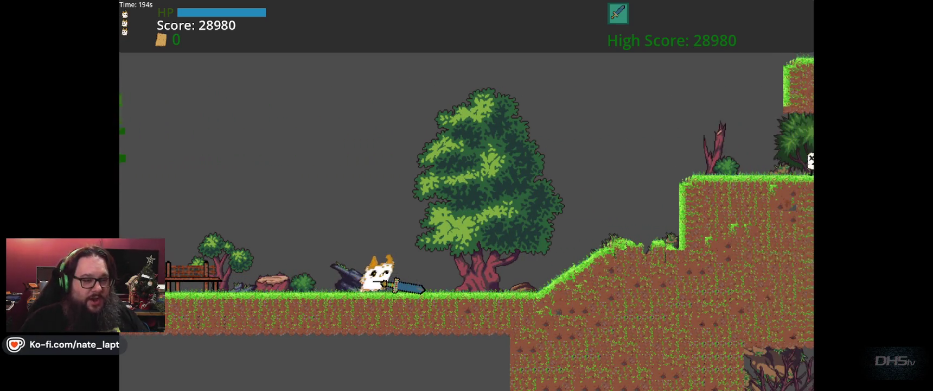
key("Up")
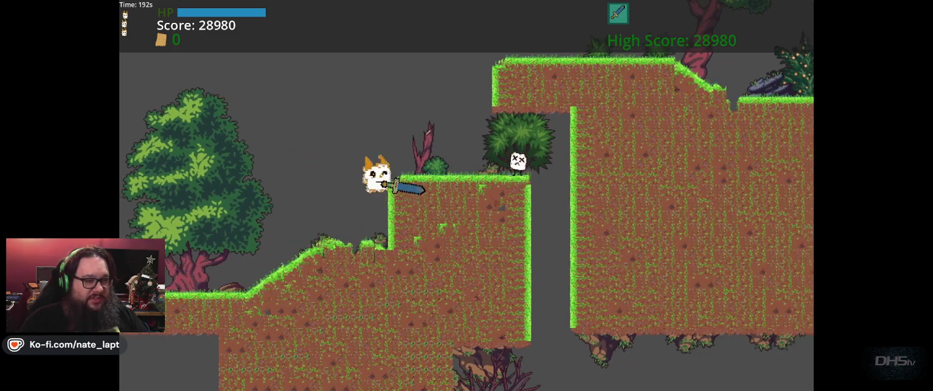
key("Right")
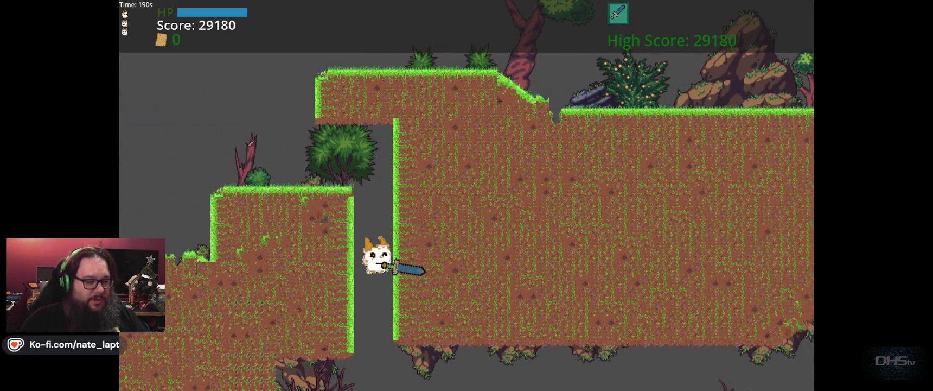
key("Right")
key("Up")
key("Right")
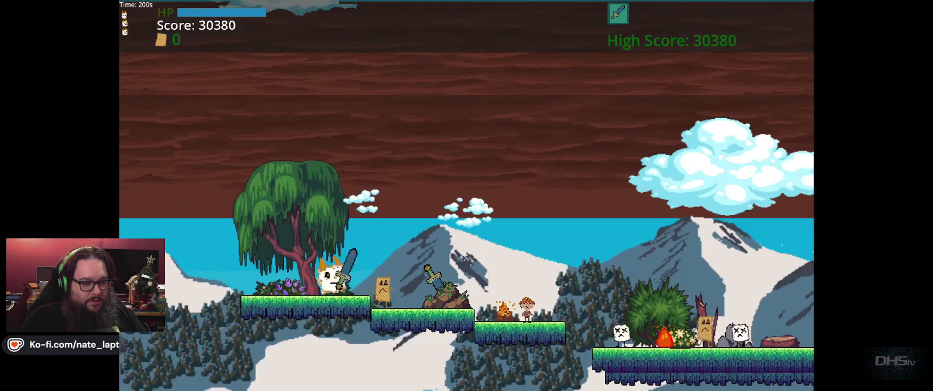
Step: Run the cat hero right down the platforms, slashing enemies, toward the grassy slope
key("Right")
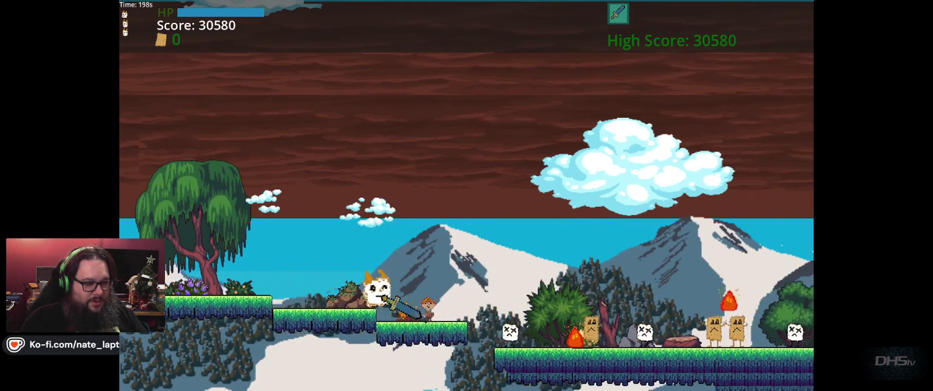
key("Right")
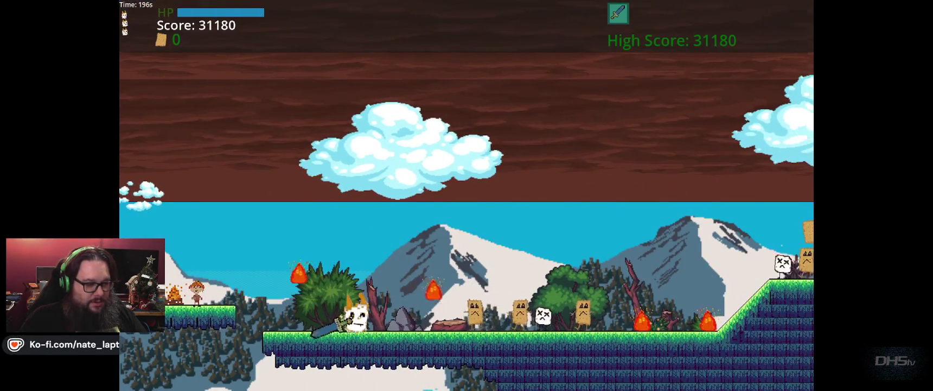
key("Right")
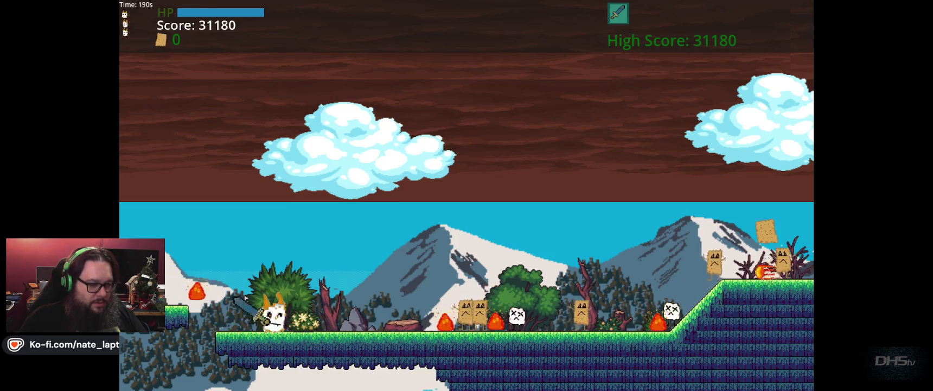
key("x")
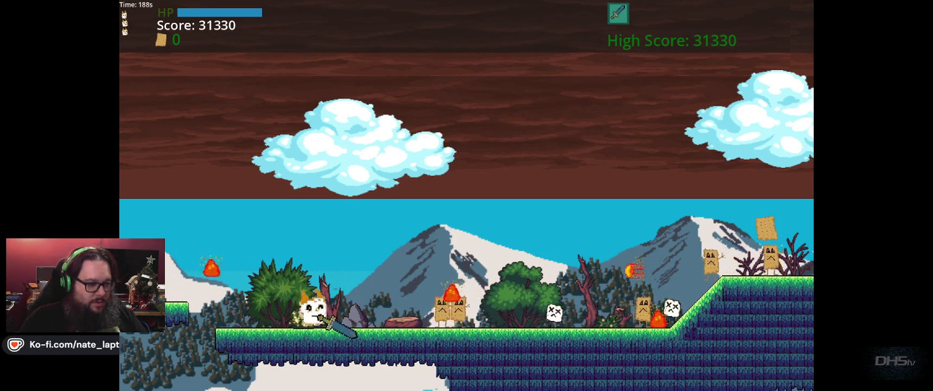
key("Right")
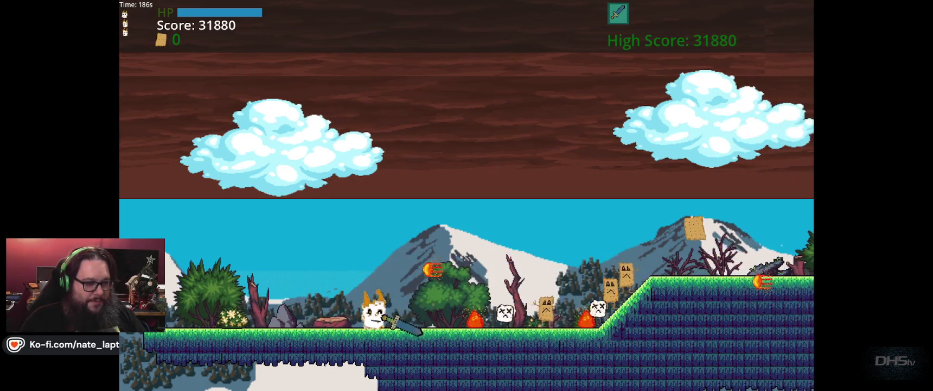
key("Right")
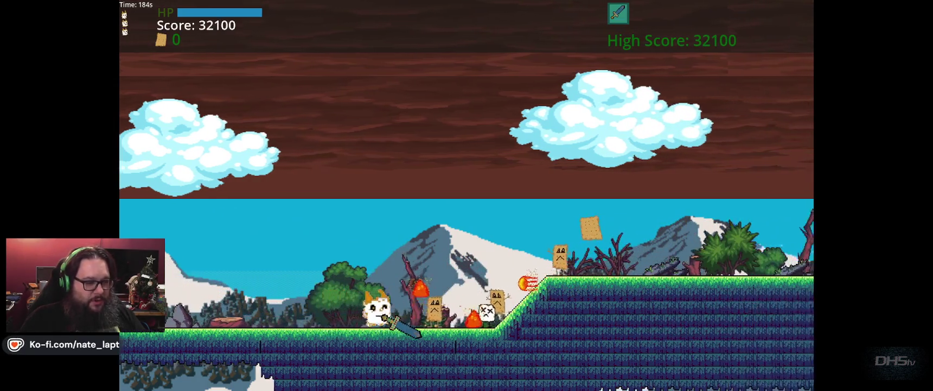
key("Right")
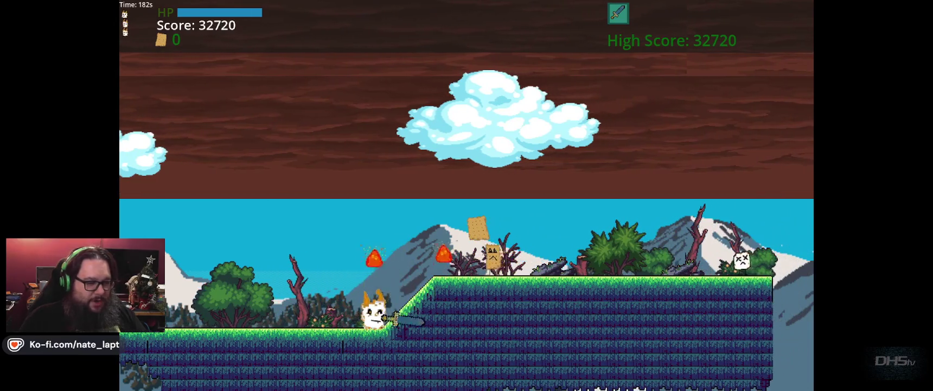
key("Right")
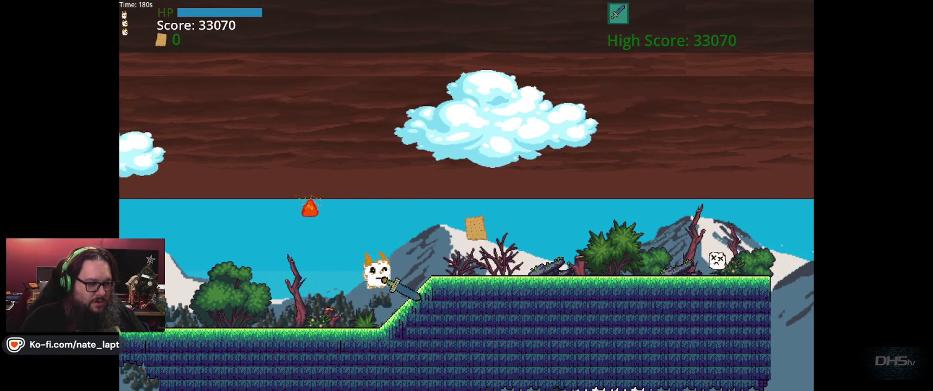
Step: Climb the grassy slope to grab the cracker, then jump over the peak and down
key("Left")
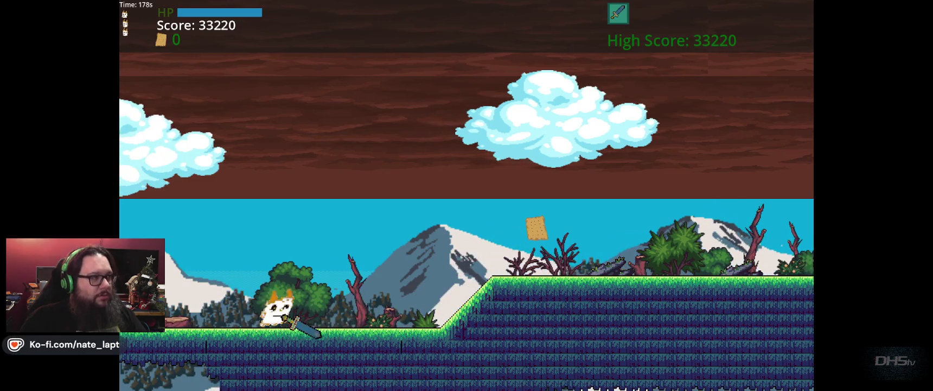
key("Right")
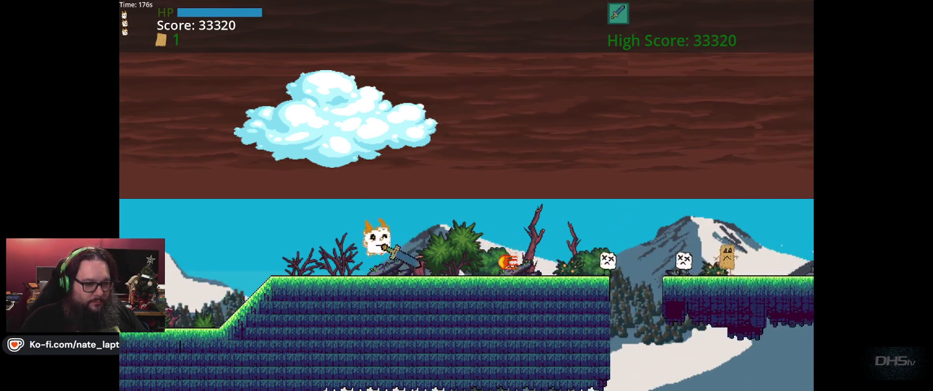
key("Right")
key("Up")
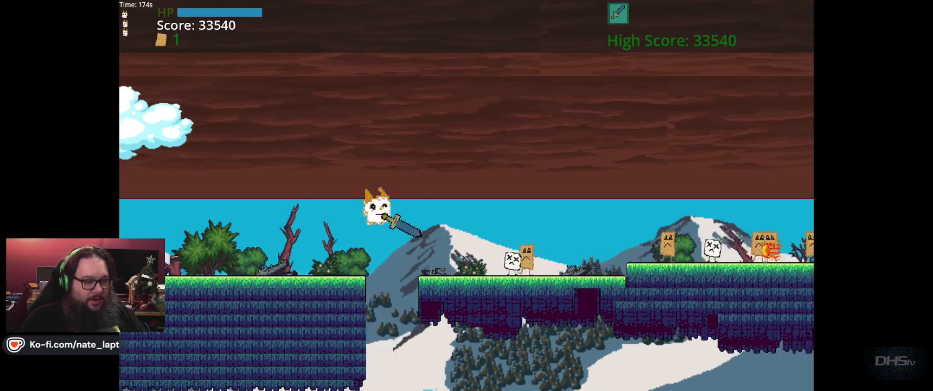
key("Right")
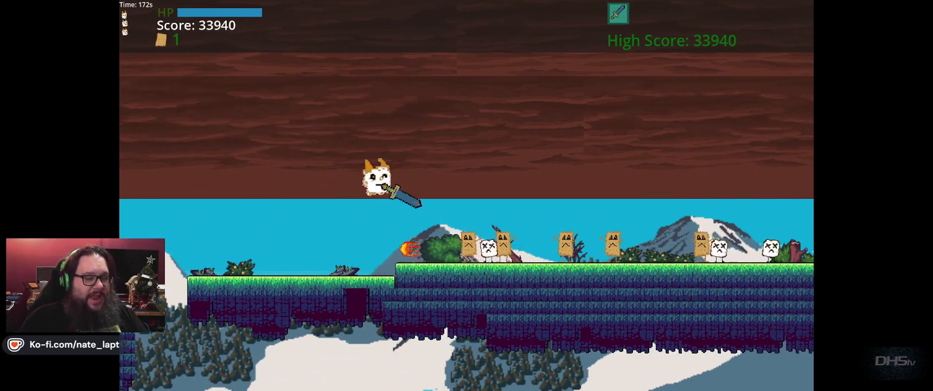
key("Right")
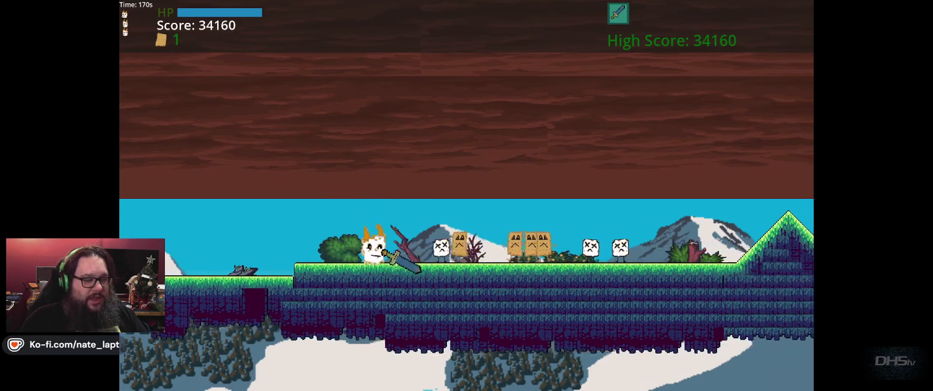
key("Right")
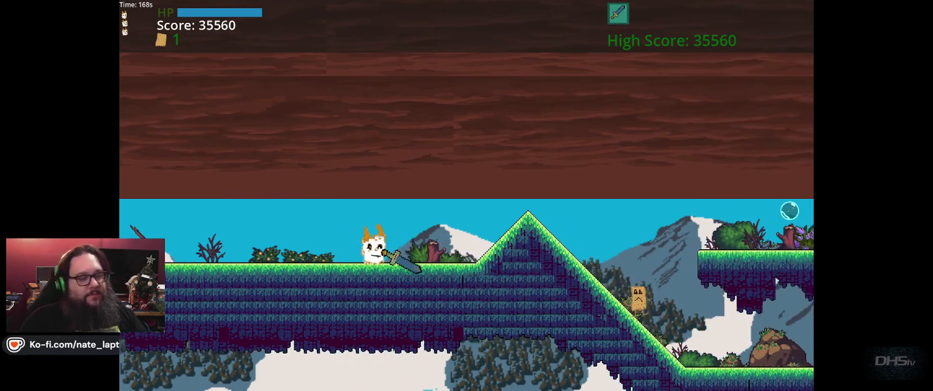
key("Up")
key("Right")
key("Up")
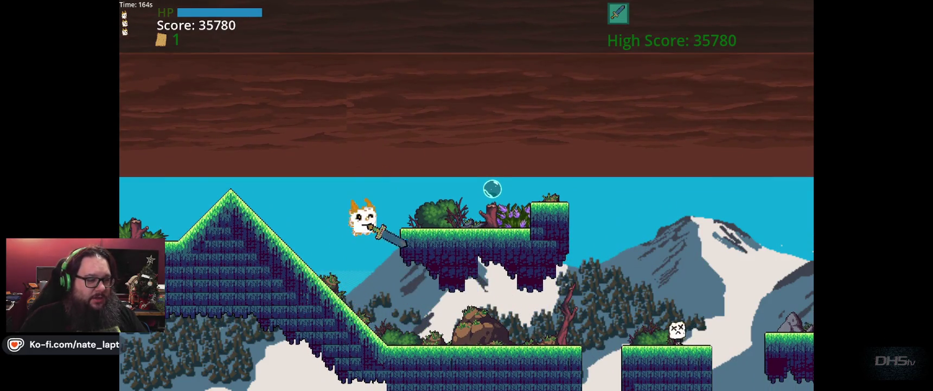
Step: Turn left off the platform, then jump back right to defeat enemies below
key("Left")
key("Up")
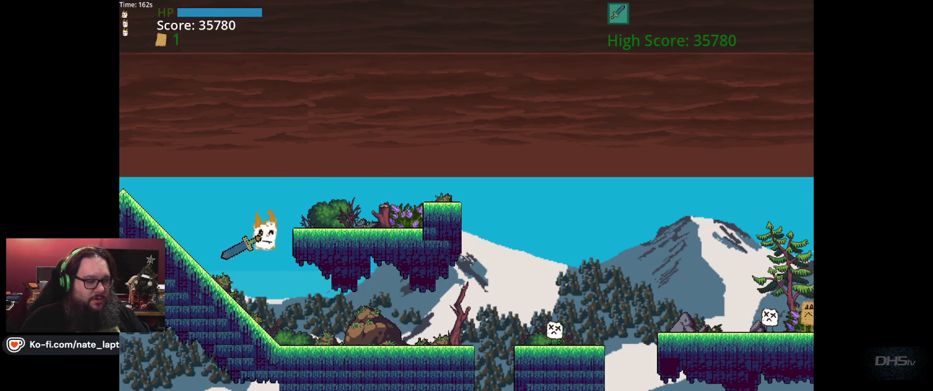
key("Right")
key("Up")
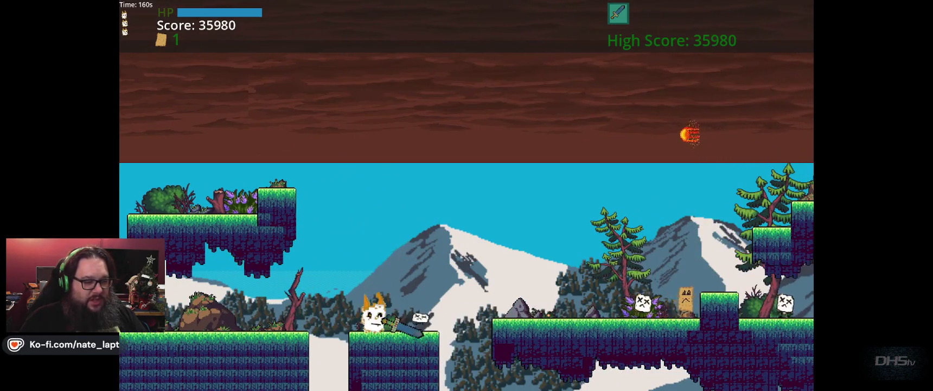
key("Up")
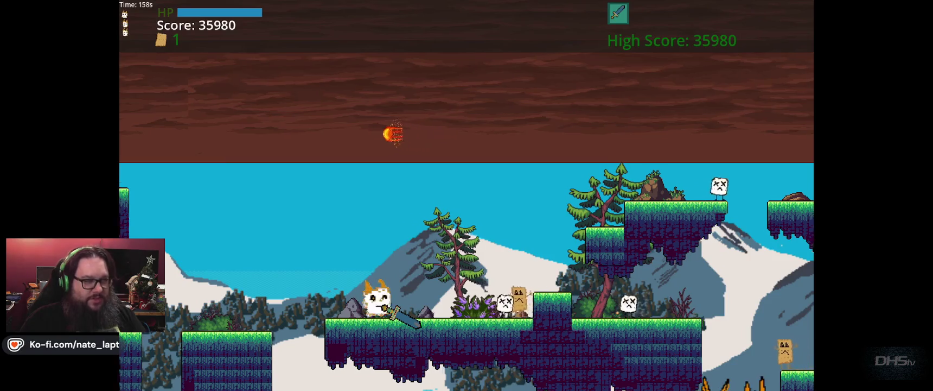
key("Right")
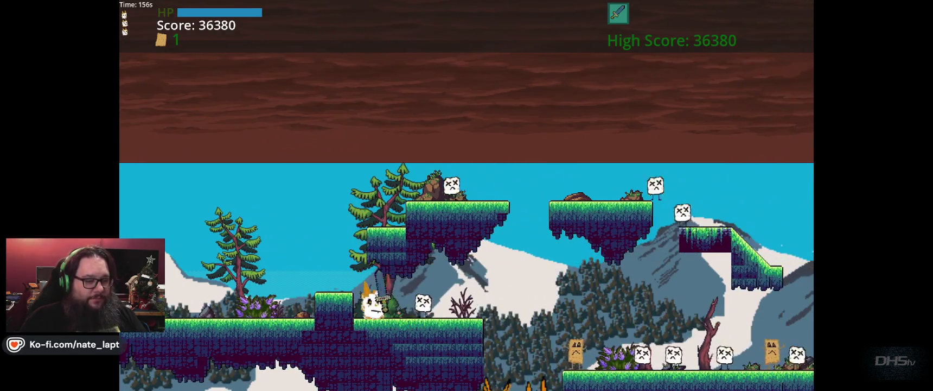
Step: Jump onto the upper platform, drop to lower ground, and run back left
key("Up")
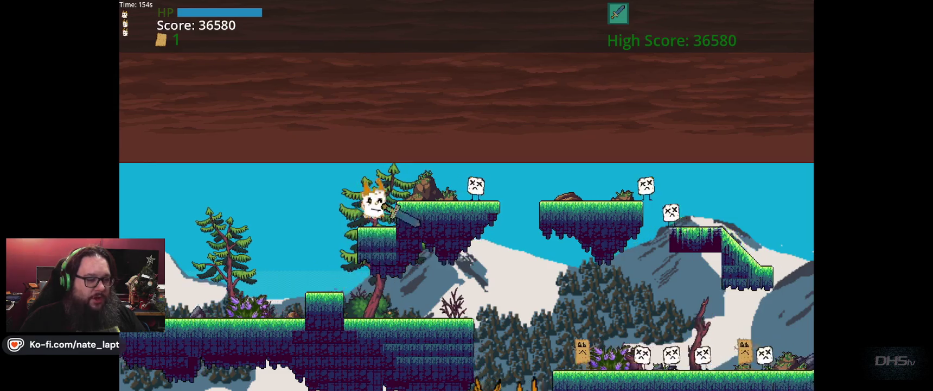
key("Up")
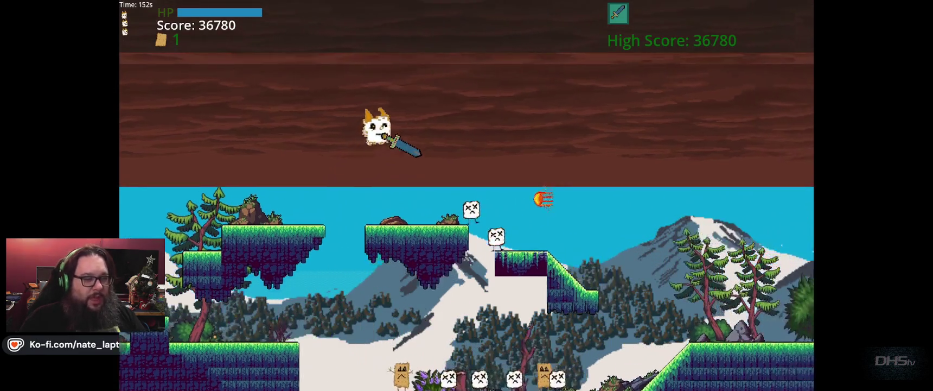
key("Right")
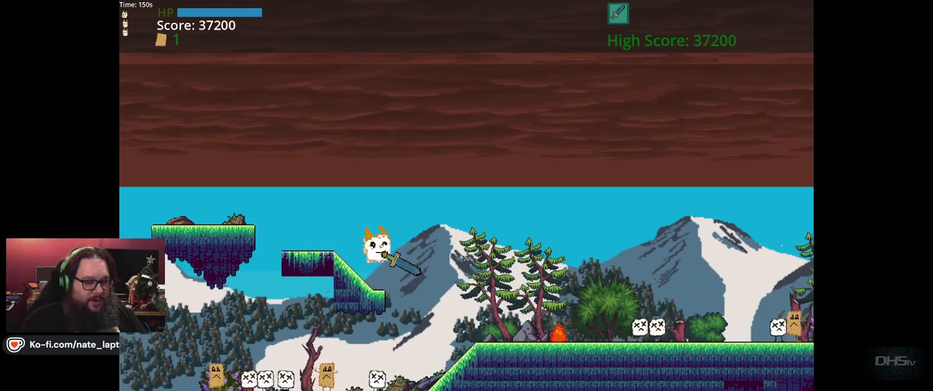
key("Left")
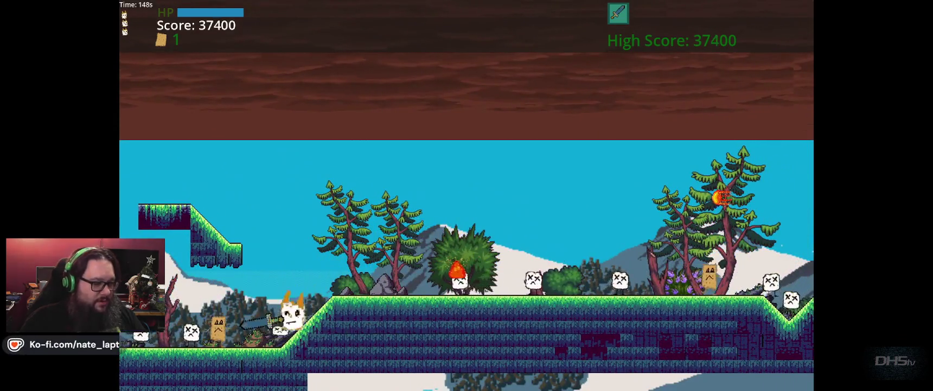
key("Left")
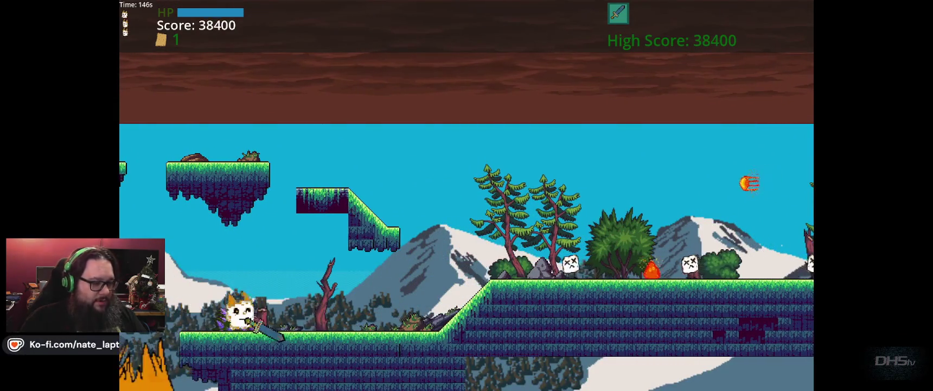
Step: Jump between higher ledges and keep running right past enemies, pushing the score to 39990
key("Right")
key("space")
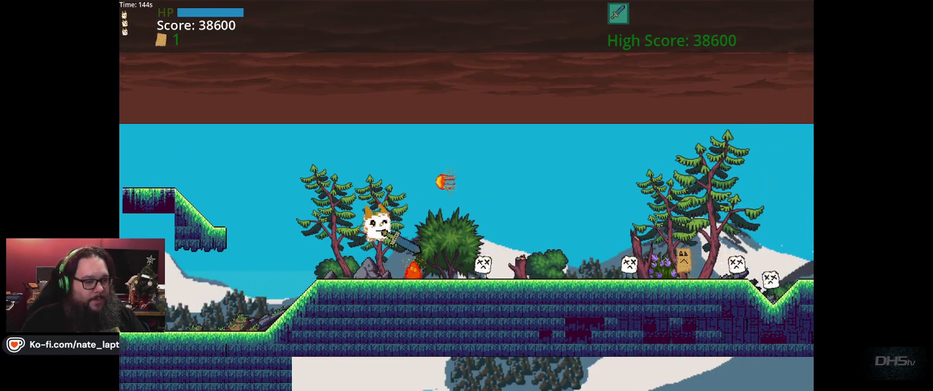
key("Right")
key("space")
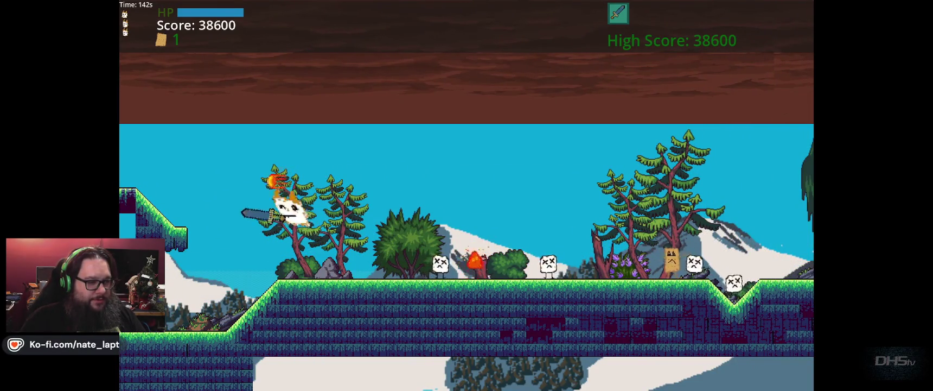
key("Left")
key("space")
key("Right")
key("space")
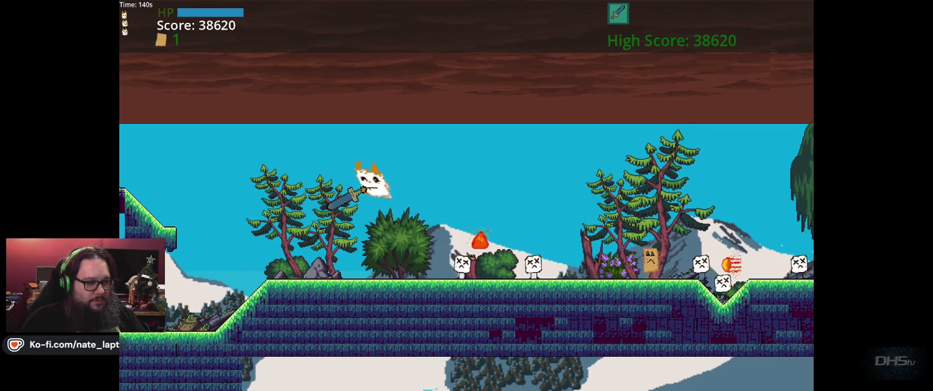
key("Right")
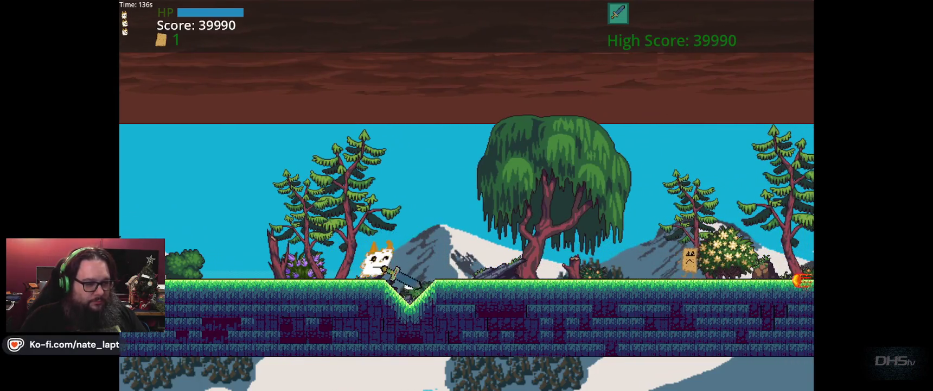
Step: Run the hero right up the slope and jump onto the raised grassy platform
key("Right")
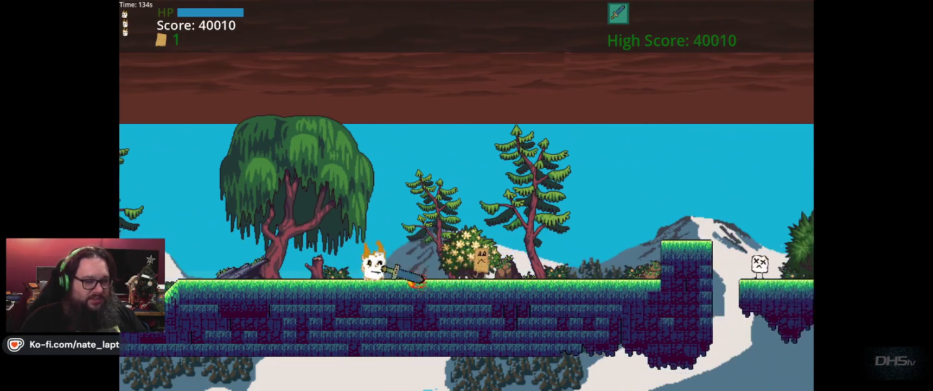
key("Right")
key("space")
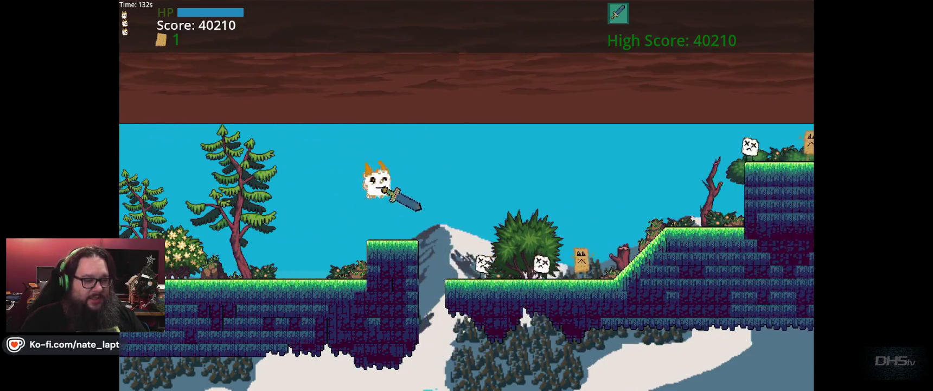
key("Right")
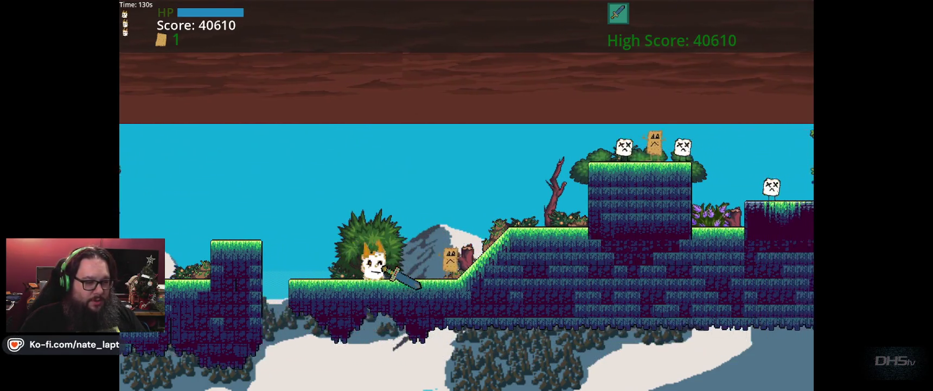
key("Right")
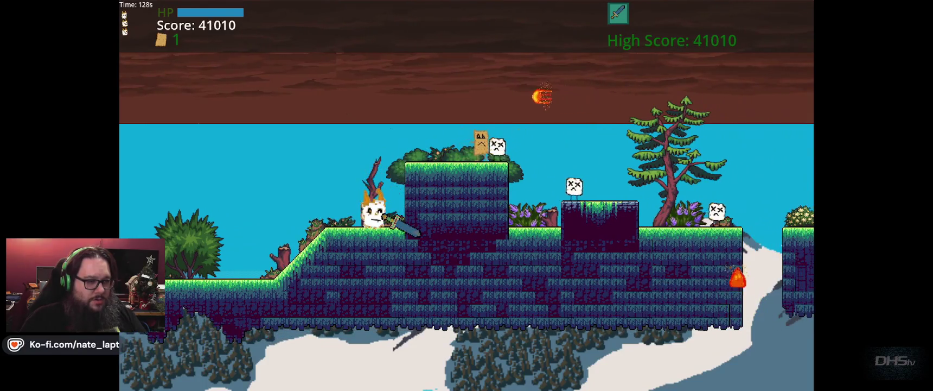
key("Right")
key("space")
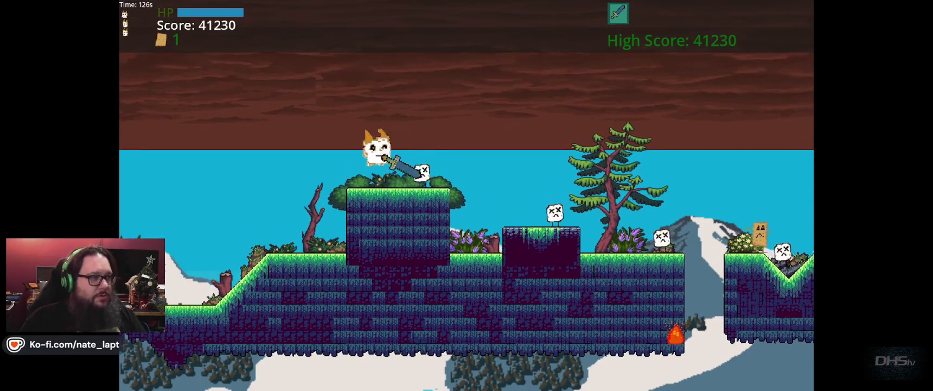
key("Right")
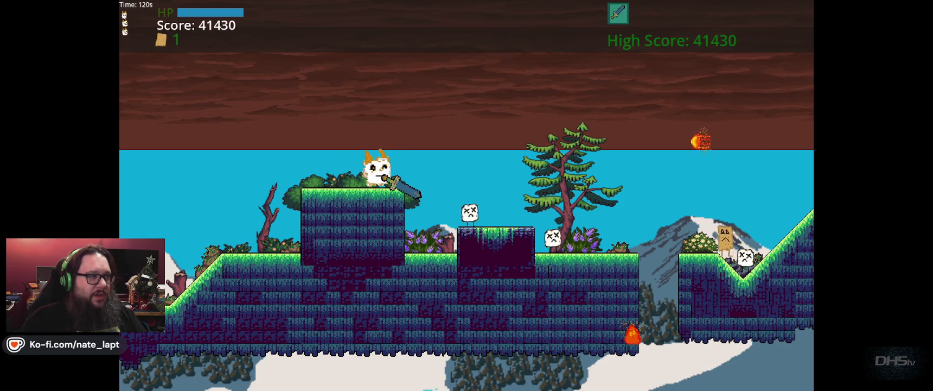
Step: Jump off the raised block and run right to the snowy level's end
key("Right")
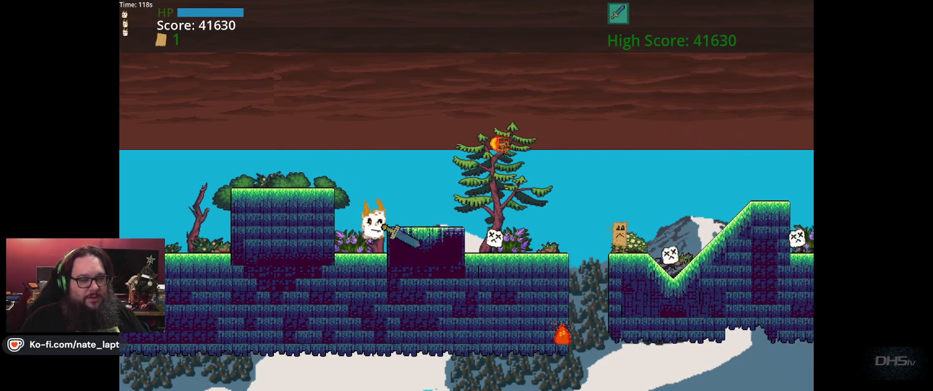
key("space")
key("Right")
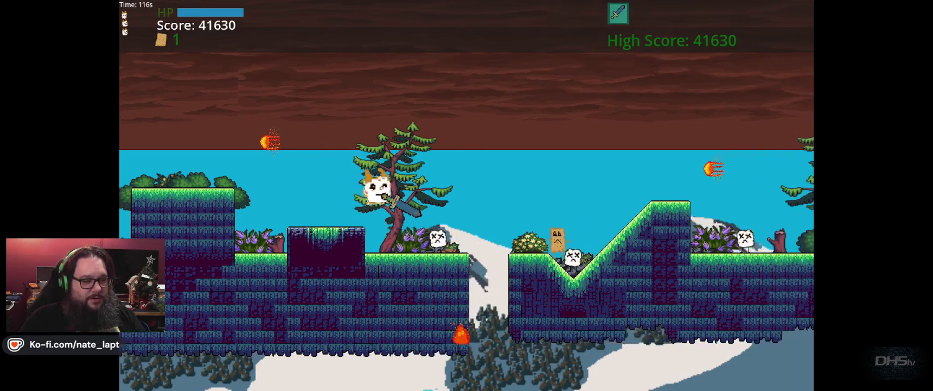
key("Right")
key("space")
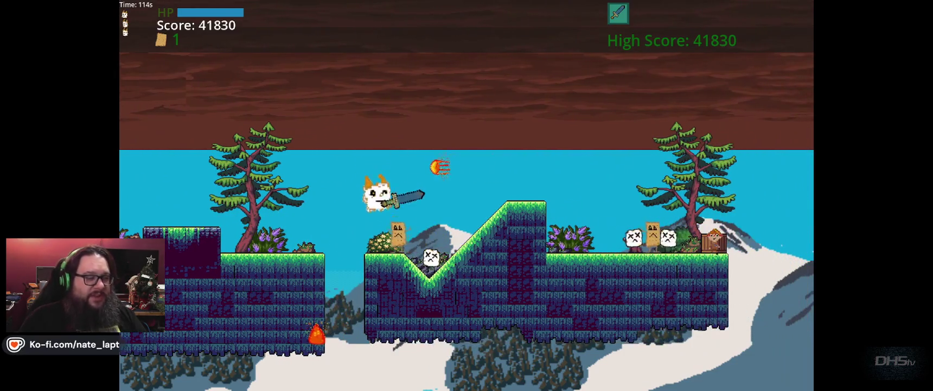
key("Right")
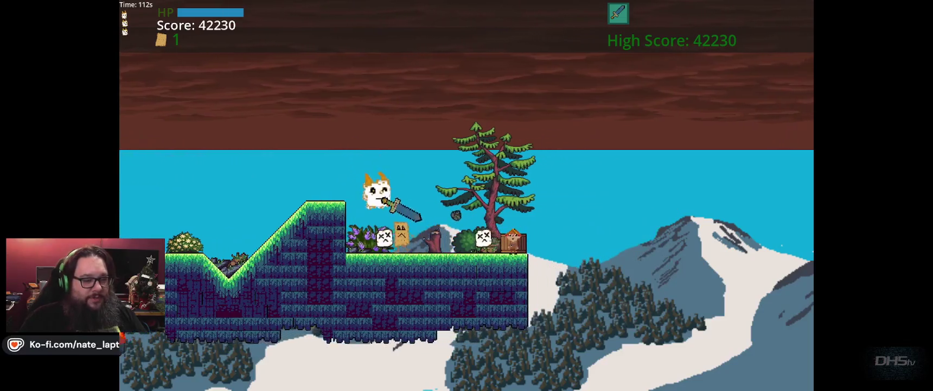
key("Right")
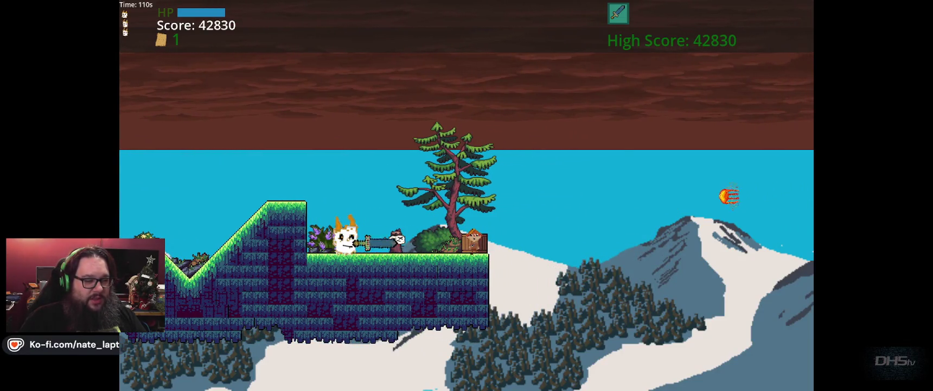
key("Right")
key("Right")
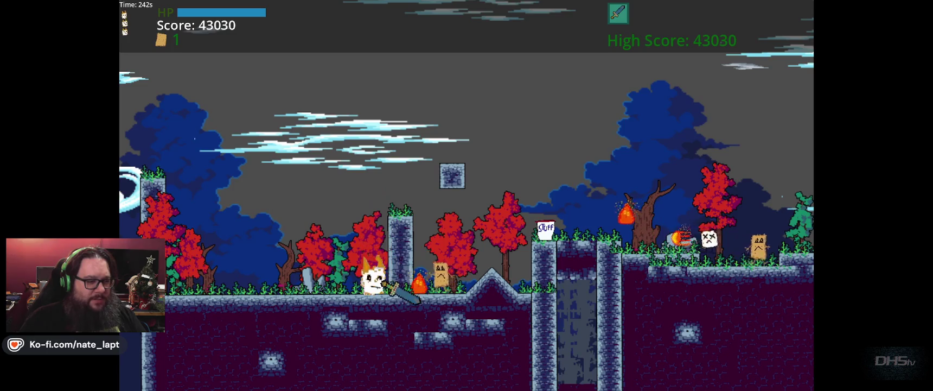
Step: Jump the hero onto the stone pillar and back off to the left
key("Left")
key("Up")
key("Right")
key("Up")
key("Left")
key("Up")
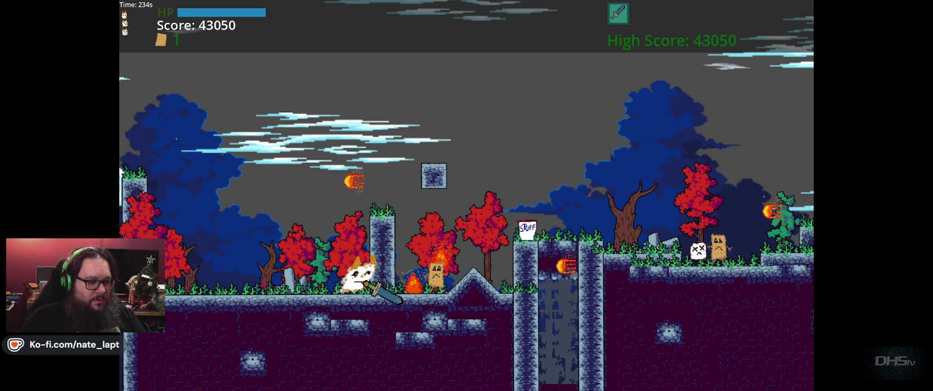
key("Right")
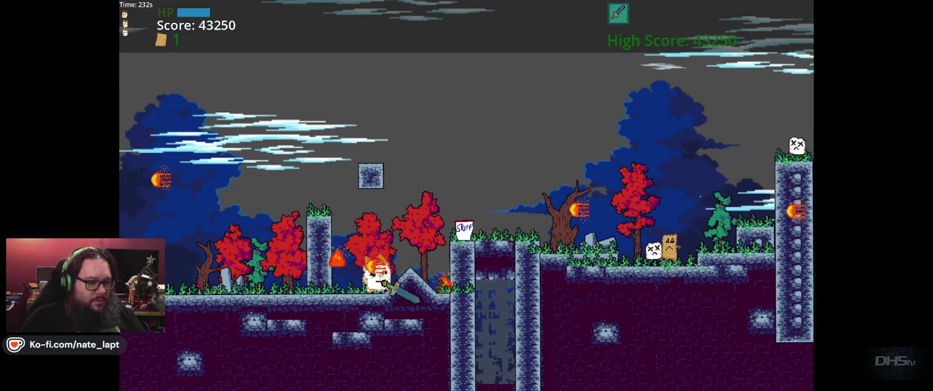
key("Left")
Step: Turn right, jump onto the next pillar with the sword out, and drop to lower ground
key("Right")
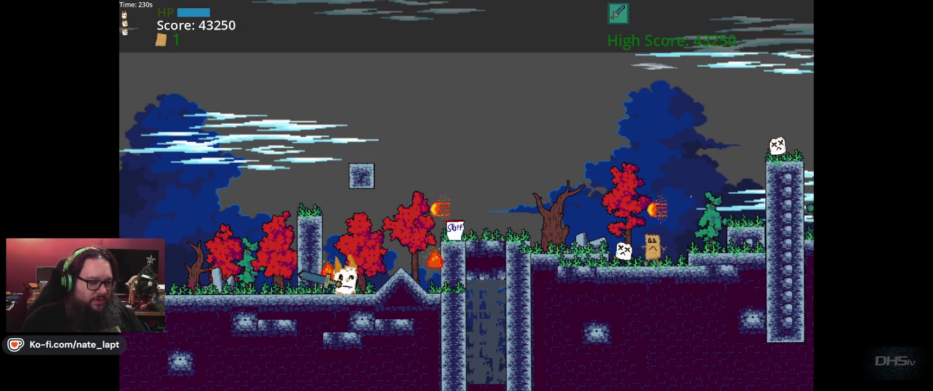
key("Up")
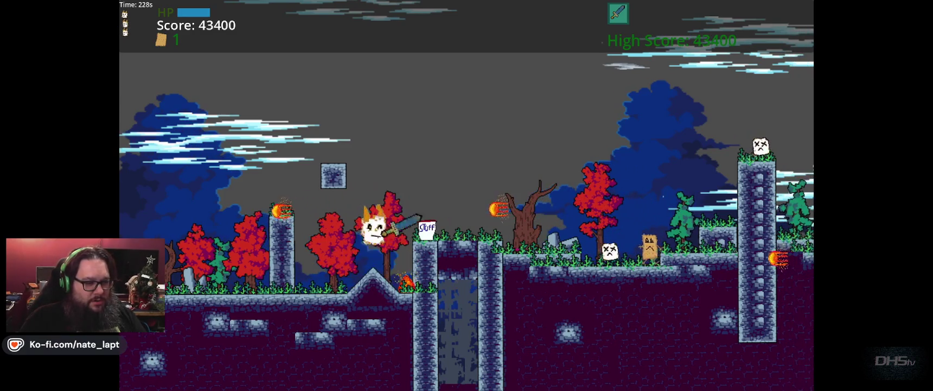
key("Up")
key("Right")
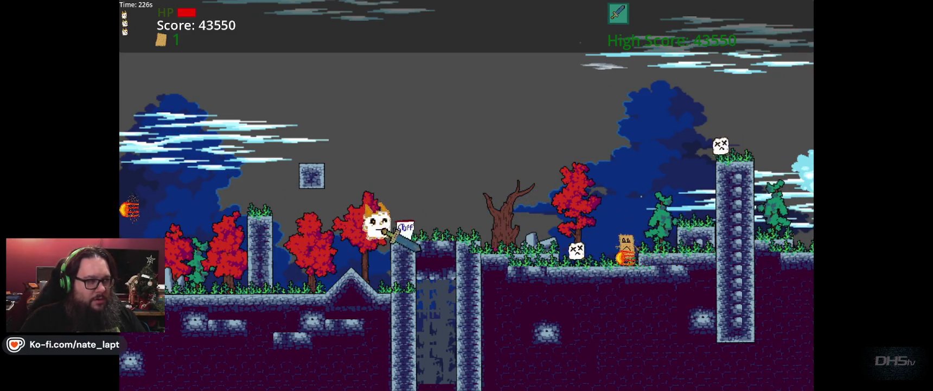
key("Up")
key("Right")
key("Up")
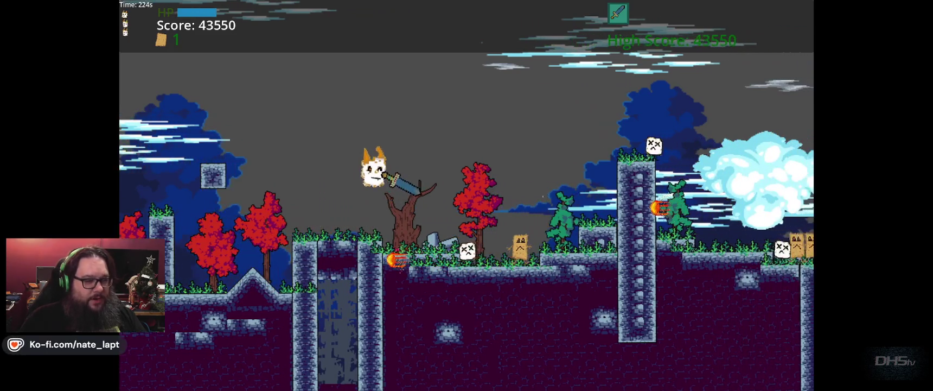
Step: Defeat the paper-bag enemy and jump right across the platforms to lower ground
key("Right")
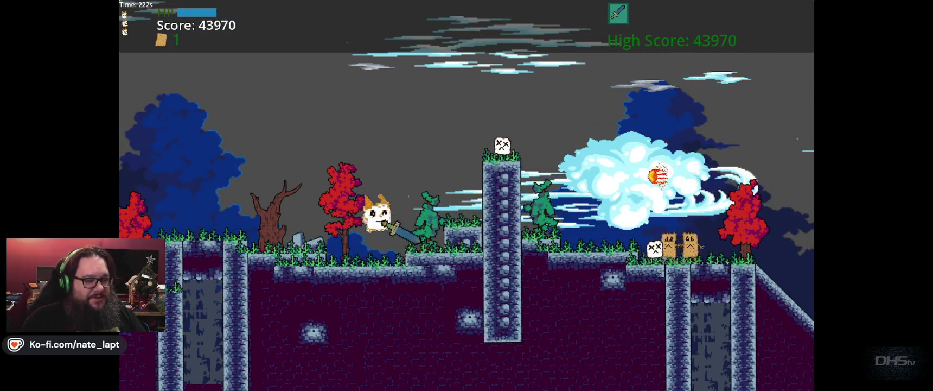
key("Right")
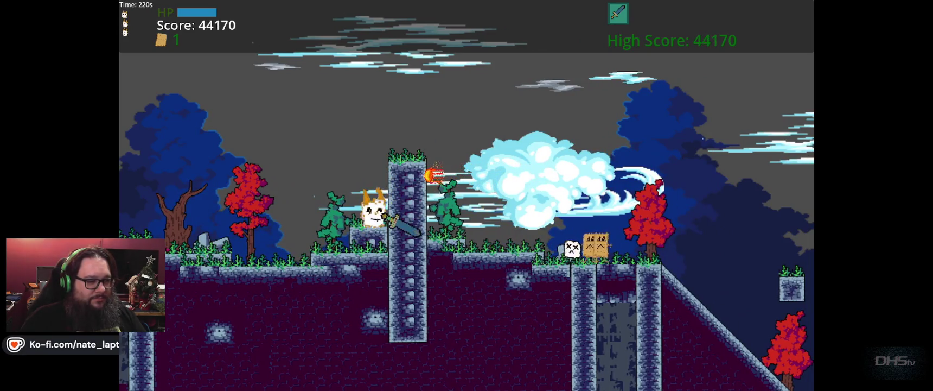
key("Right")
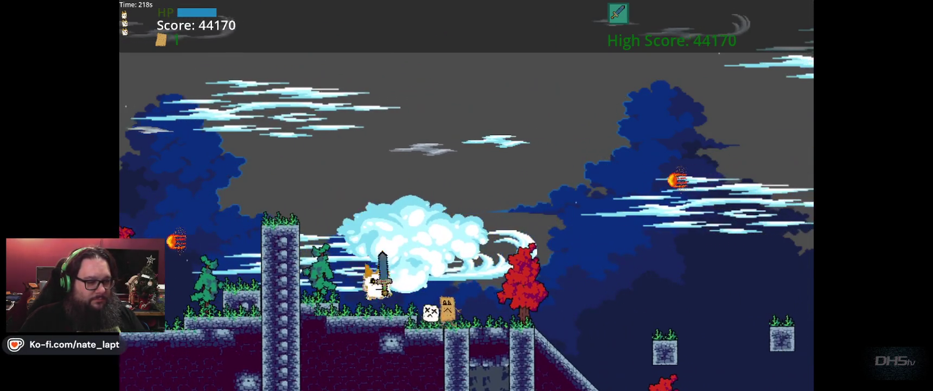
key("Right")
key("space")
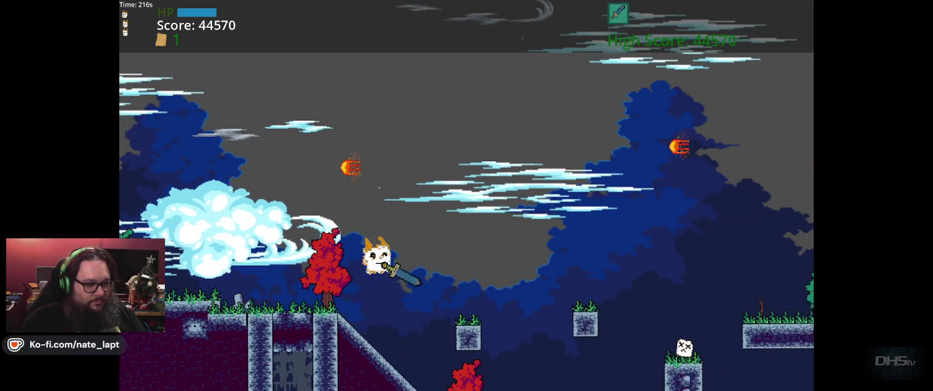
key("Right")
key("space")
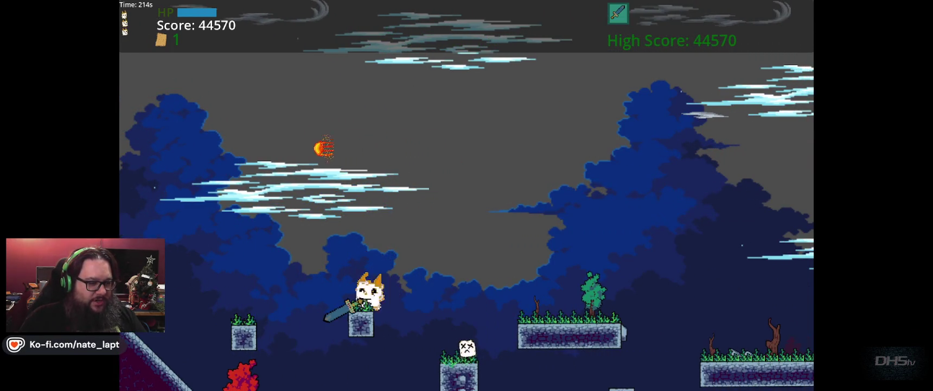
key("Right")
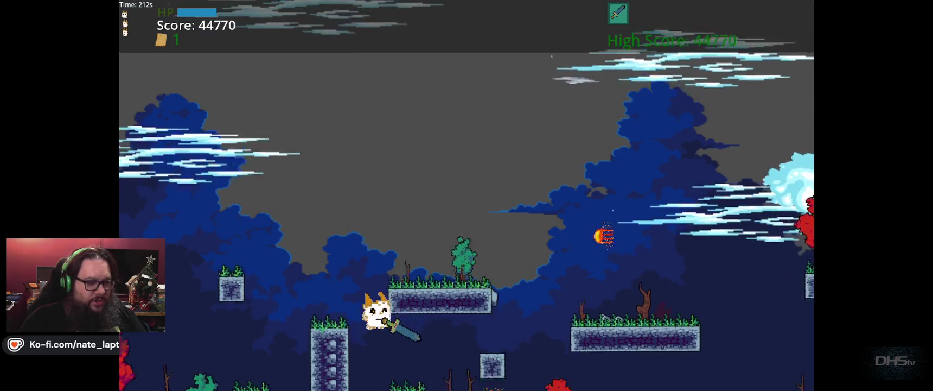
Step: Jump past the small block and slash enemies while running and jumping right
key("Right")
key("space")
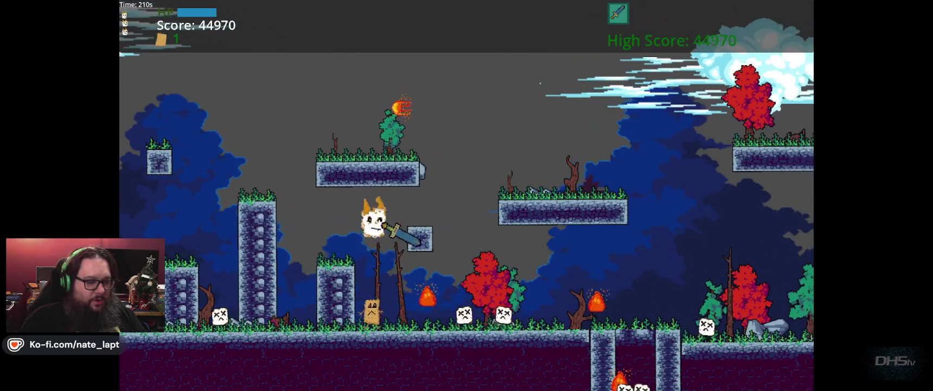
key("Right")
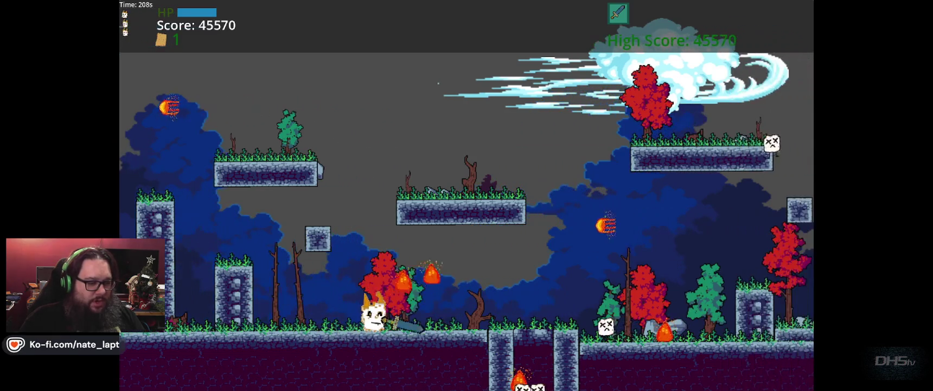
key("Right")
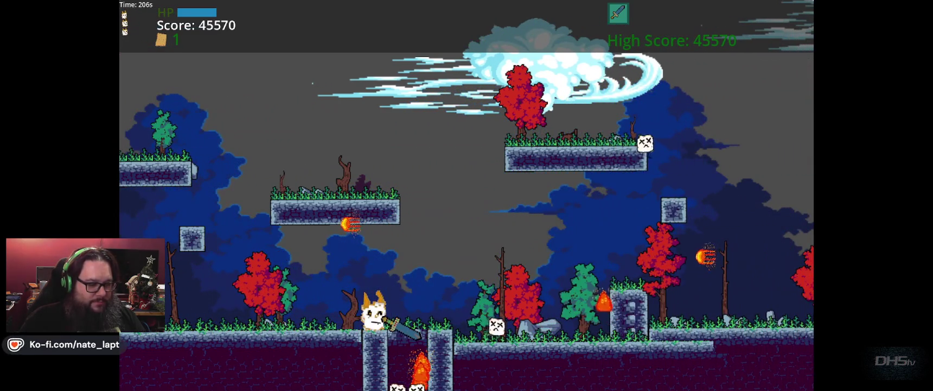
key("Right")
key("space")
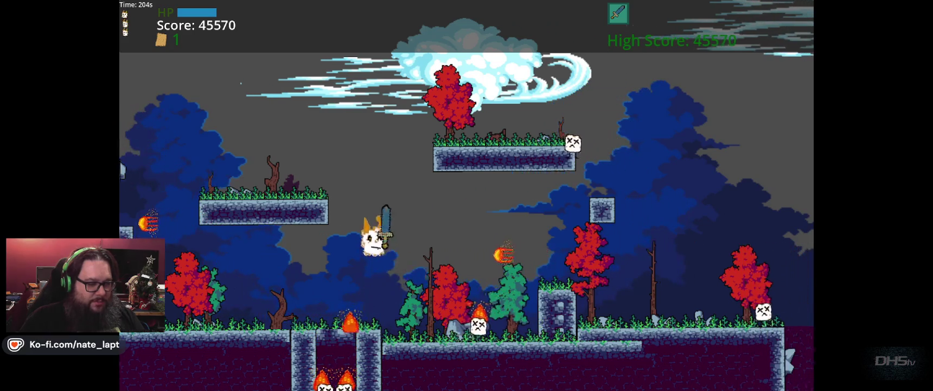
key("Right")
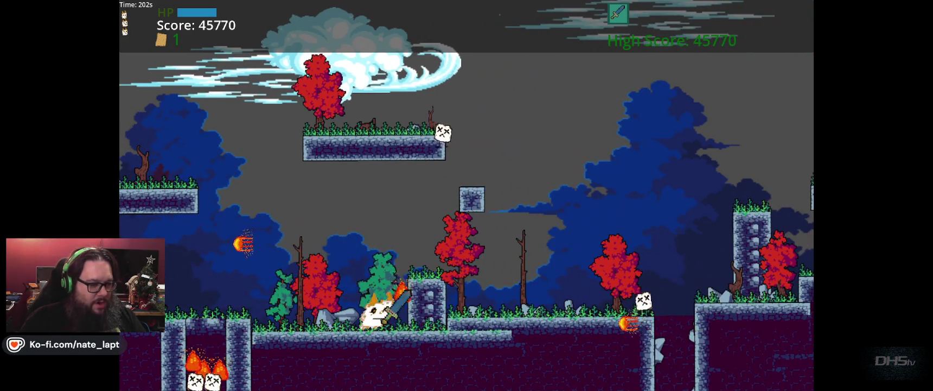
key("Right")
key("space")
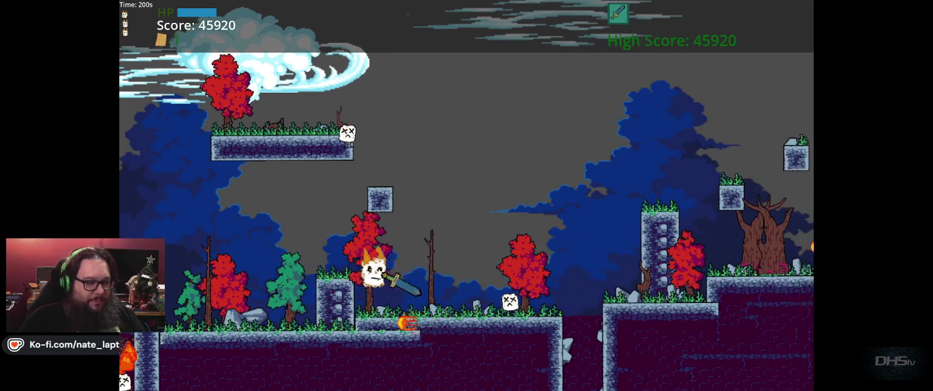
Step: Leap from the stone pillar to the small block and higher platform, reaching the end screen
key("Right")
key("space")
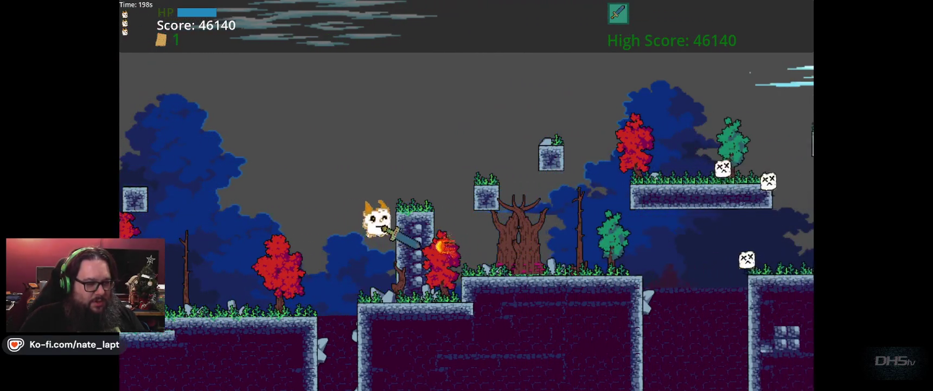
key("Right")
key("space")
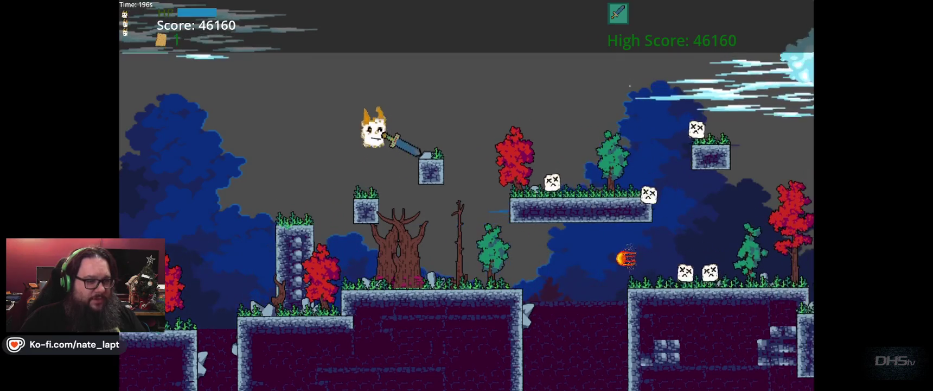
key("Right")
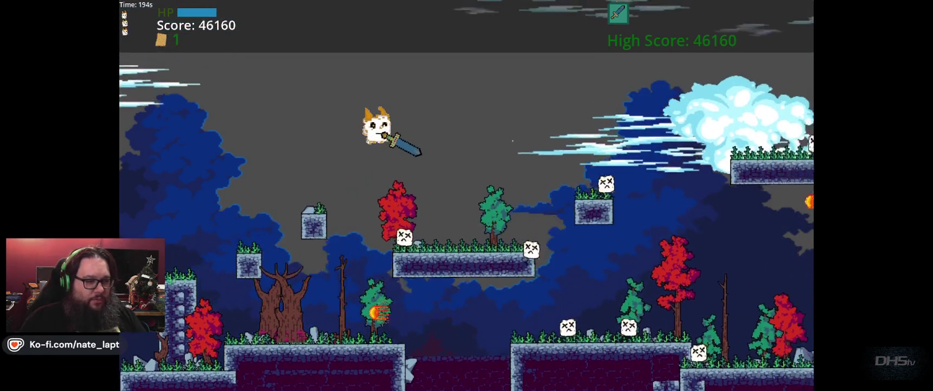
key("Right")
key("space")
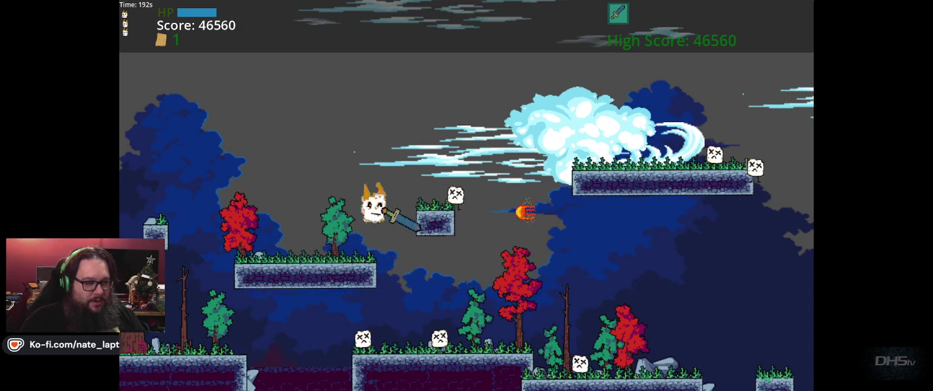
key("Right")
key("space")
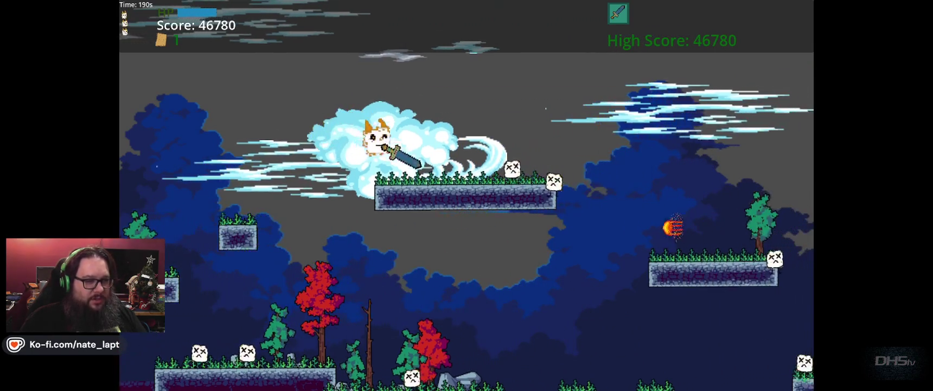
key("Right")
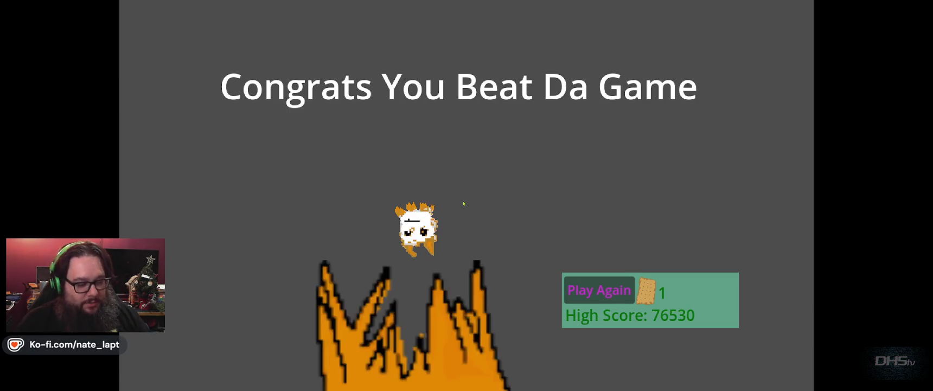
Step: Stop the running game with F8 to return to MainMenu.gd
key("F8")
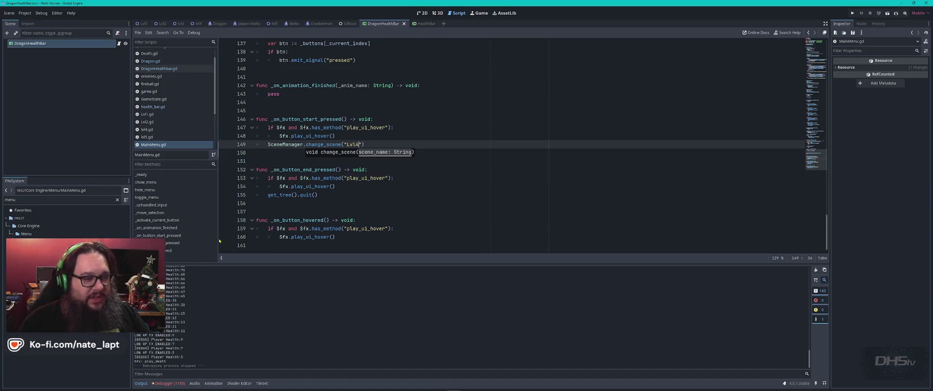
Step: Switch from Godot to Aseprite and start a new sprite
key("alt+Tab")
key("alt+Down")
key("alt+Right")
key("alt+Right")
key("ctrl+n")
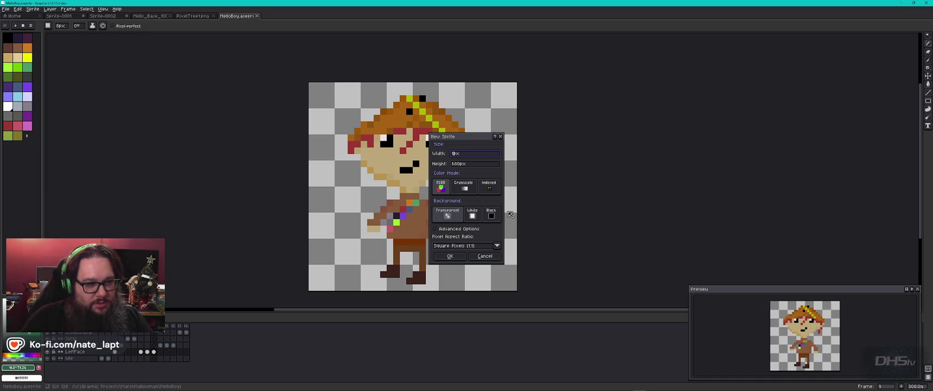
Step: Create the new 16x16 sprite and zoom its canvas to fill the view
key("Return")
scroll(508, 211, "up", 14)
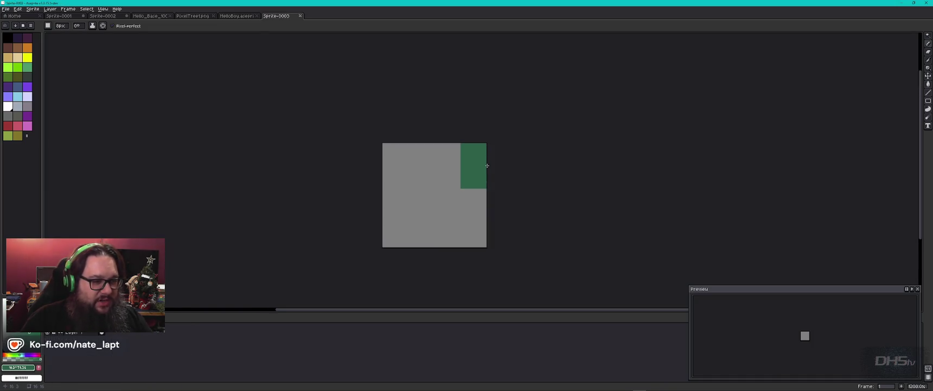
key("minus")
key("minus")
key("minus")
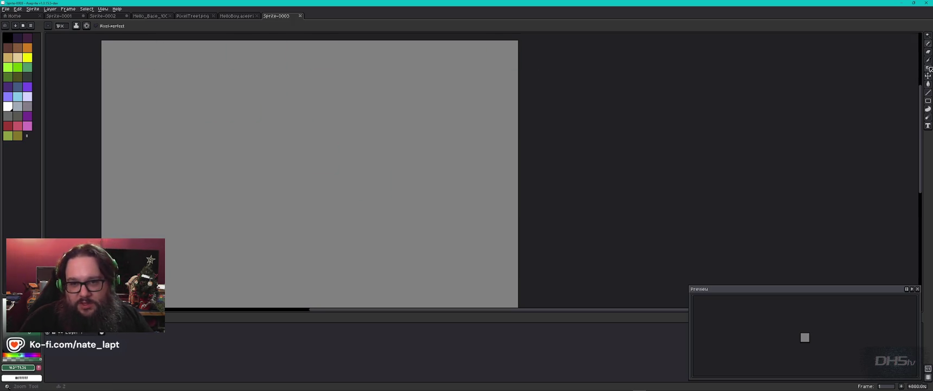
Step: Fill the whole canvas black with the Paint Bucket, undoing a stray white fill
left_click(928, 84)
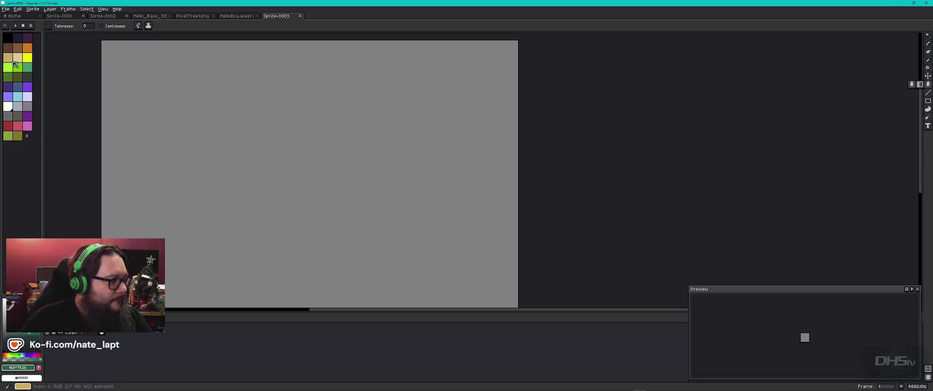
left_click(8, 39)
left_click(250, 174)
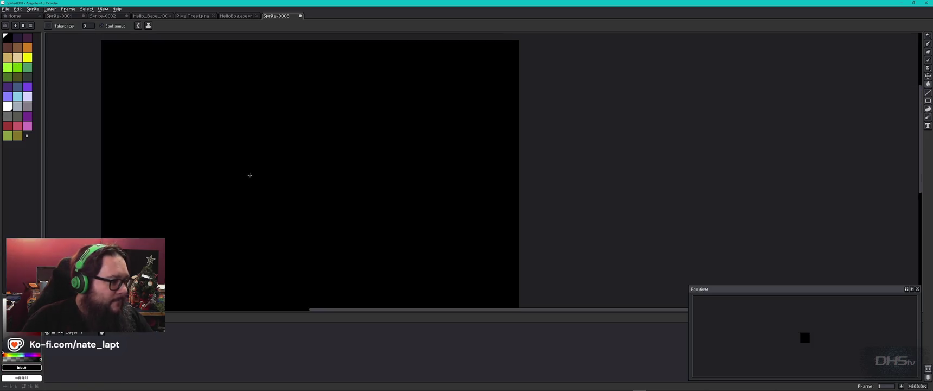
left_click(7, 106)
scroll(193, 261, "down", 2)
scroll(288, 244, "down", 1)
left_click_drag(287, 244, 319, 157)
left_click(296, 244)
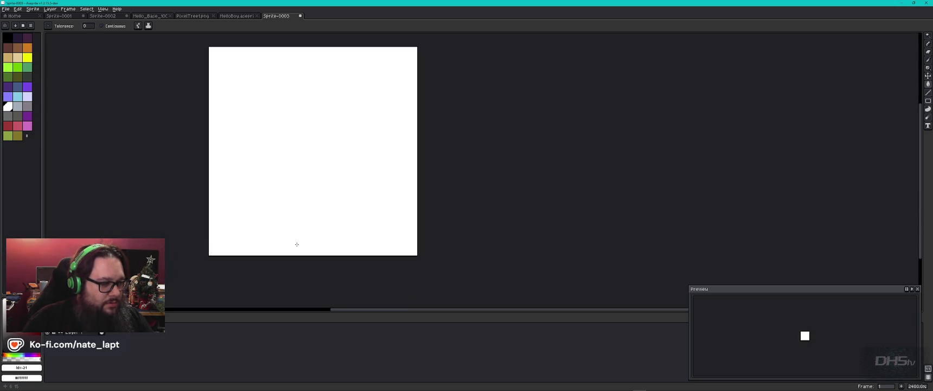
key("ctrl+z")
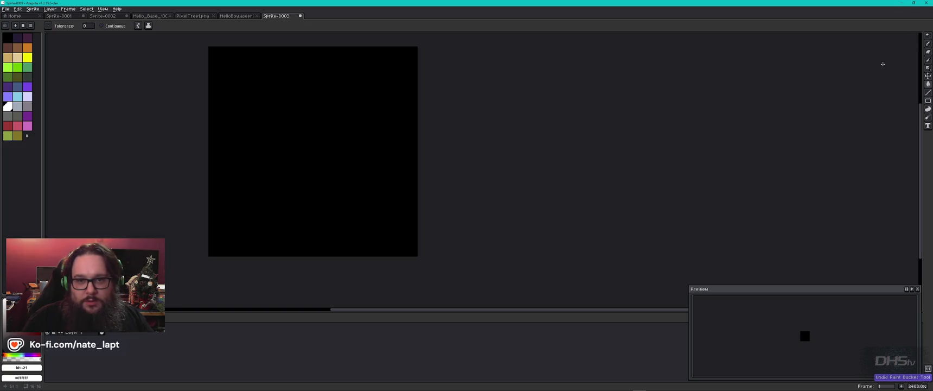
Step: Draw the white stick figure body with pencil, notching the head and adding both arms
key("b")
left_click(308, 236)
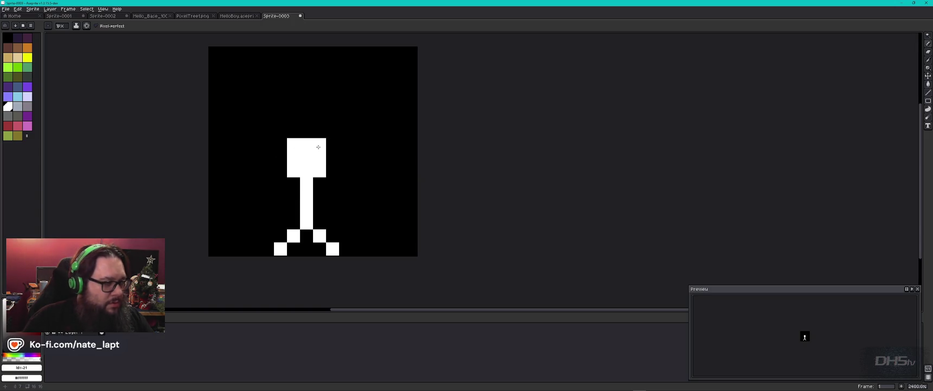
left_click(11, 39)
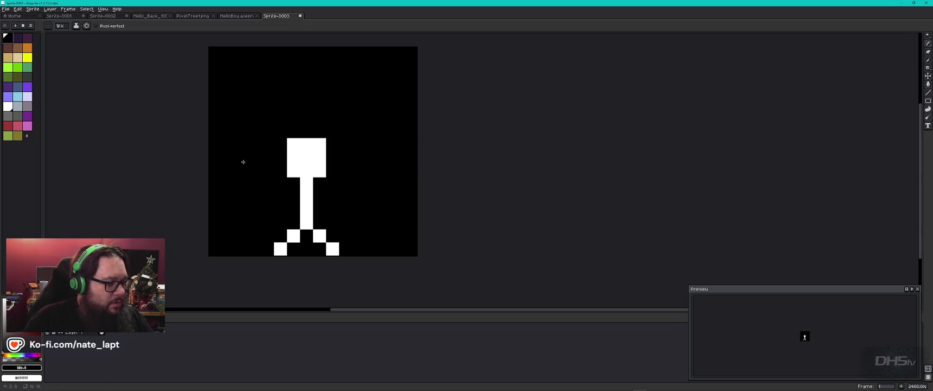
left_click(293, 157)
left_click(320, 158)
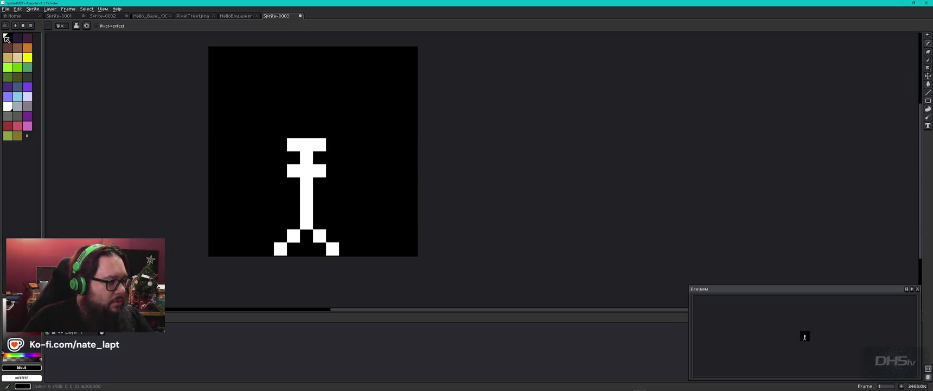
left_click(8, 108)
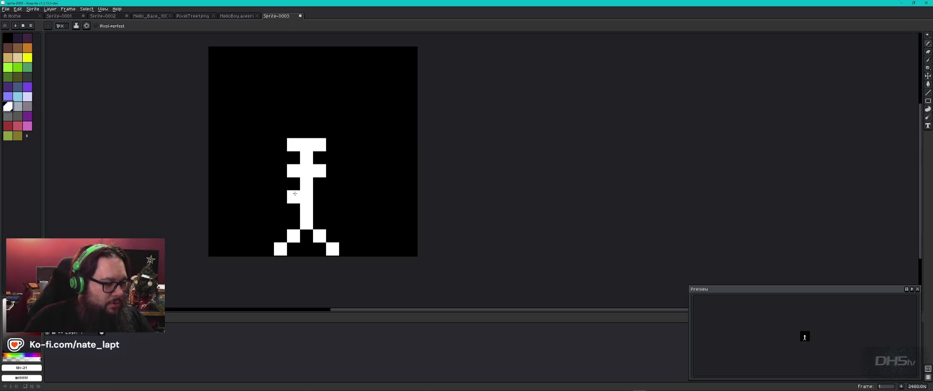
left_click(281, 209)
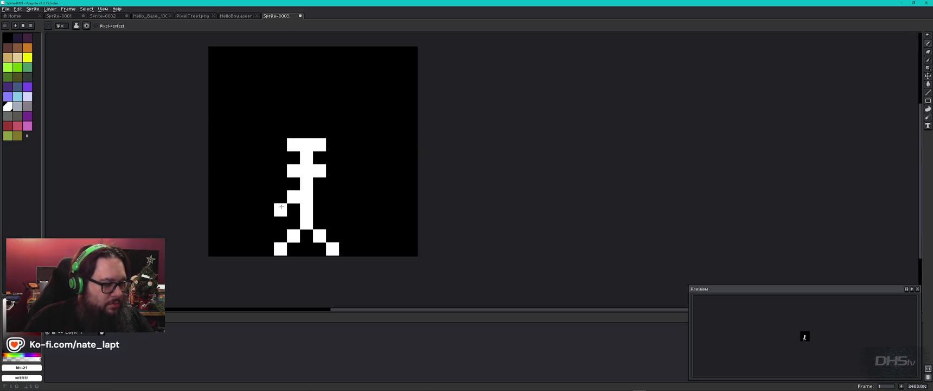
left_click(337, 193)
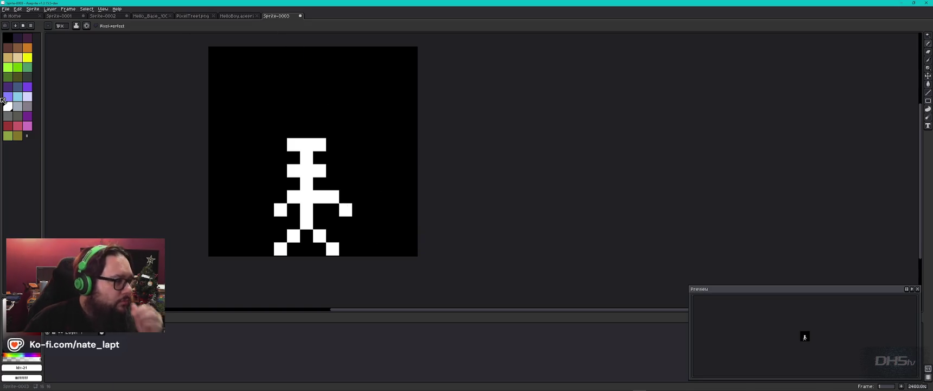
Step: Add green eyes and a grey sword blade with a purple hilt at the hand
left_click(21, 68)
left_click(301, 144)
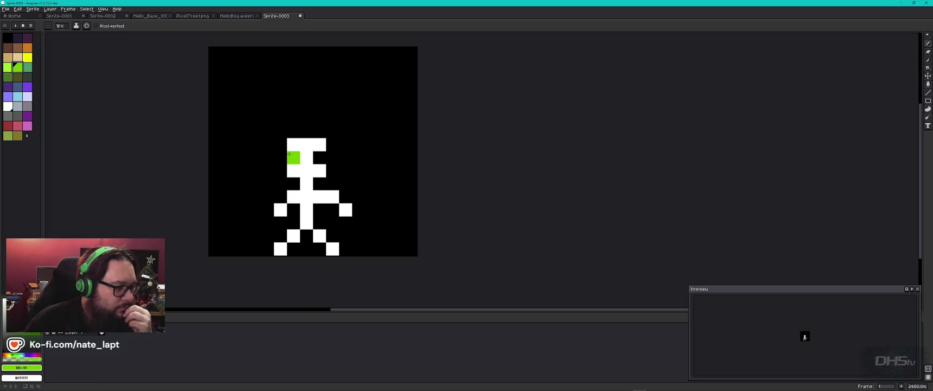
left_click(319, 158)
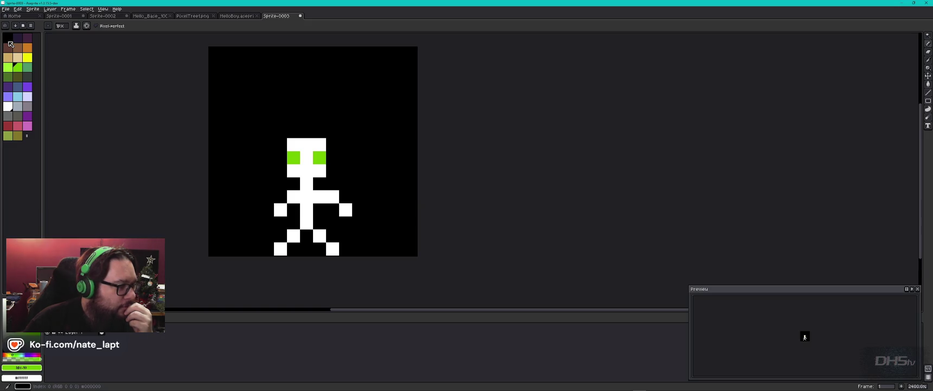
left_click(22, 108)
left_click(360, 194)
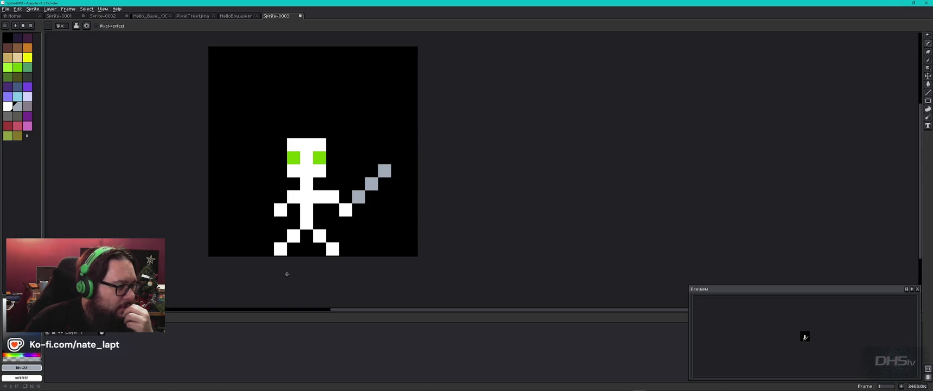
left_click(27, 118)
left_click(354, 198)
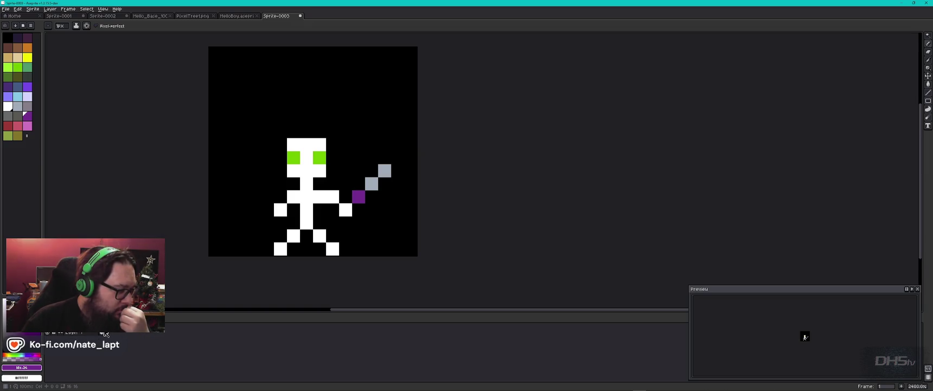
double_click(103, 334)
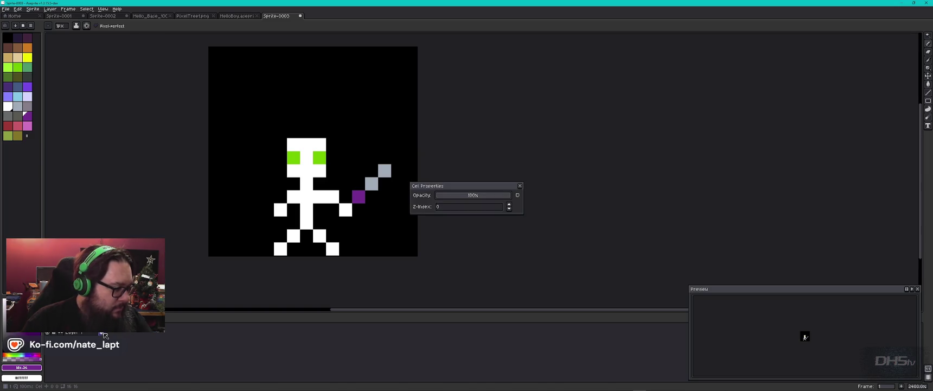
Step: Close the cel properties and add a new empty frame for the second pose
key("Escape")
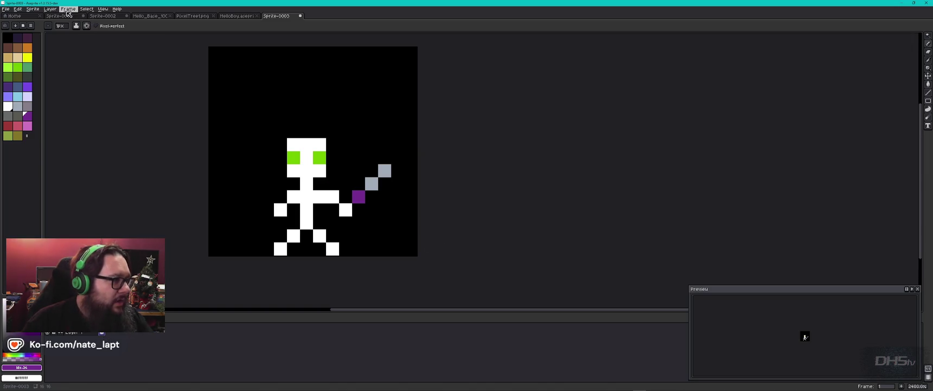
left_click(68, 11)
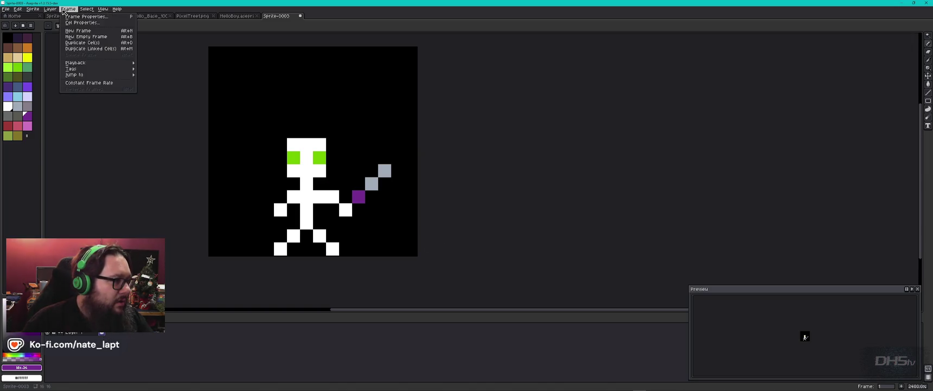
left_click(91, 36)
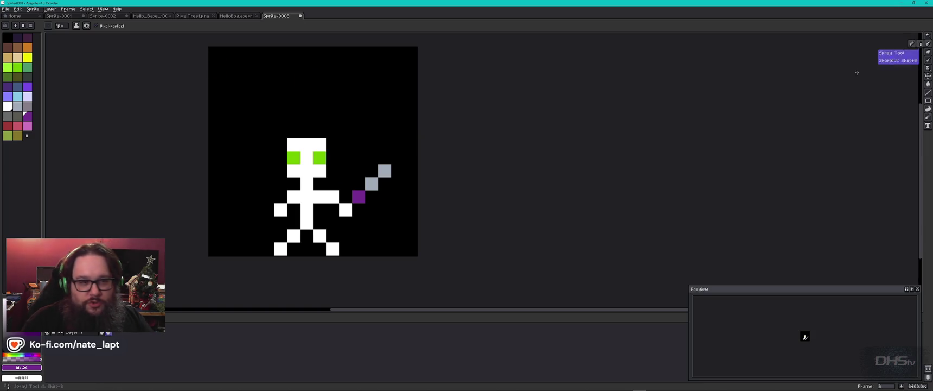
Step: Start frame 2's sword with a purple top pixel, grey blade pixels and a straight grey line
left_click(386, 174)
left_click_drag(384, 174, 386, 189)
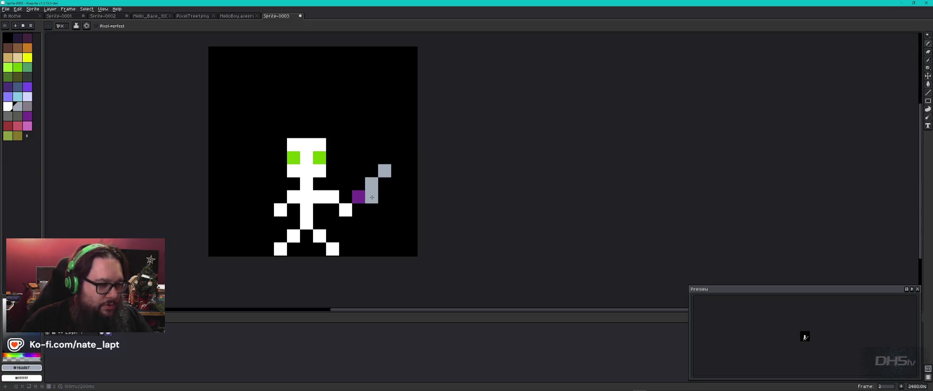
left_click(403, 190)
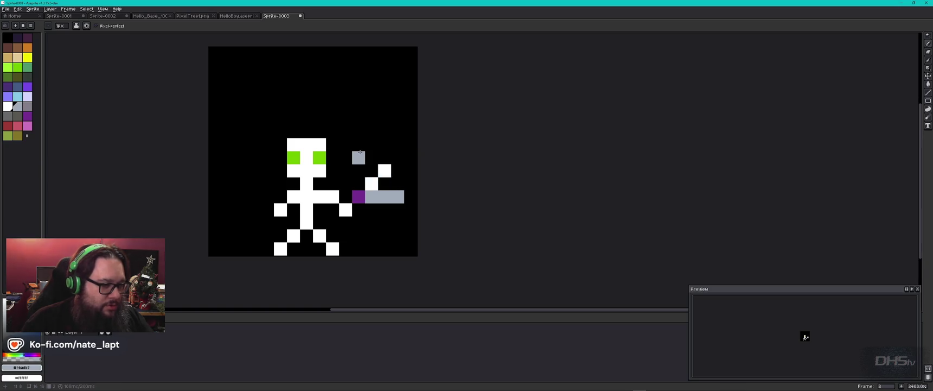
key("v")
key("b")
left_click(384, 170)
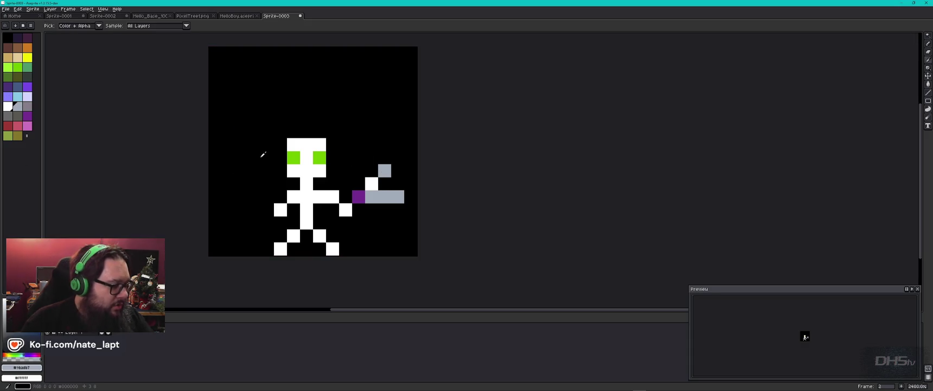
left_click(297, 154, "shift")
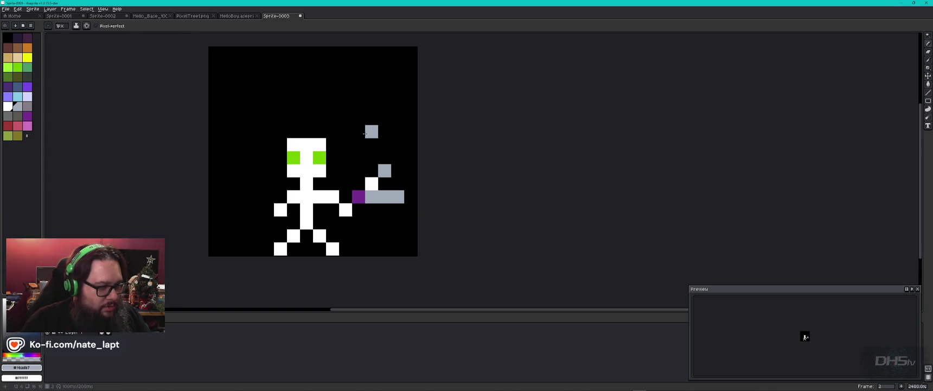
Step: Switch to black and paint over the stray grey pixels
right_click(367, 130, "alt")
left_click(395, 139, "alt")
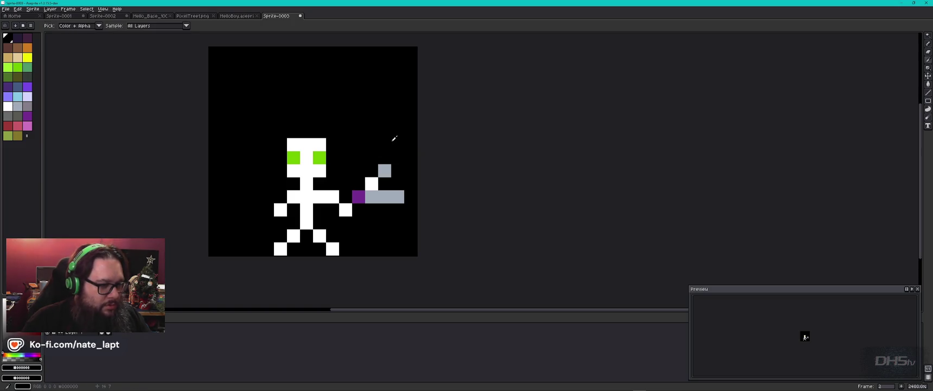
left_click(385, 171)
left_click(372, 184)
left_click(384, 196)
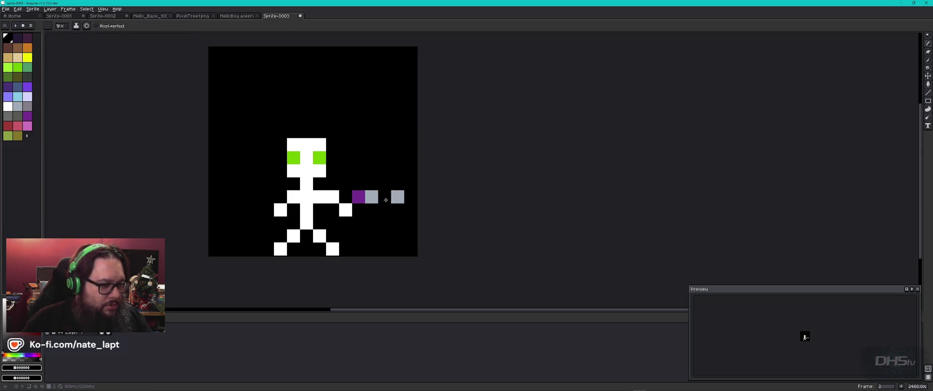
Step: Move the purple hilt down a pixel and fill the horizontal blade's lower half grey
key("alt")
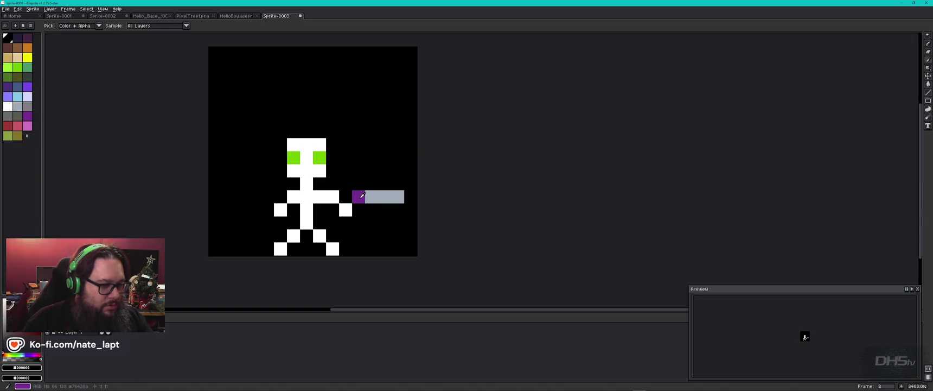
left_click(363, 195, "alt")
left_click(359, 209)
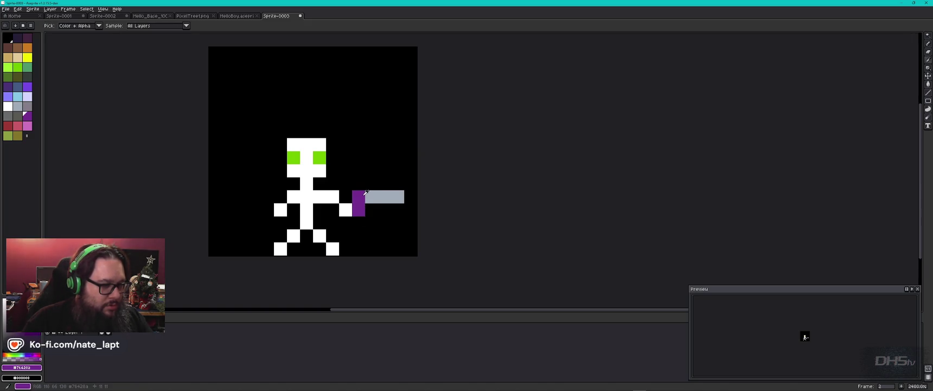
left_click(363, 172, "alt")
left_click(359, 196)
left_click(378, 192, "alt")
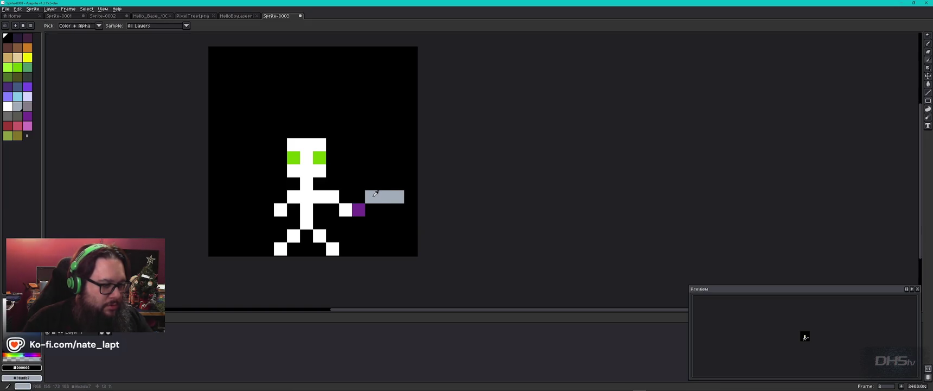
right_click(375, 204)
right_click(375, 194, "alt")
left_click_drag(386, 209, 405, 210)
left_click(375, 194)
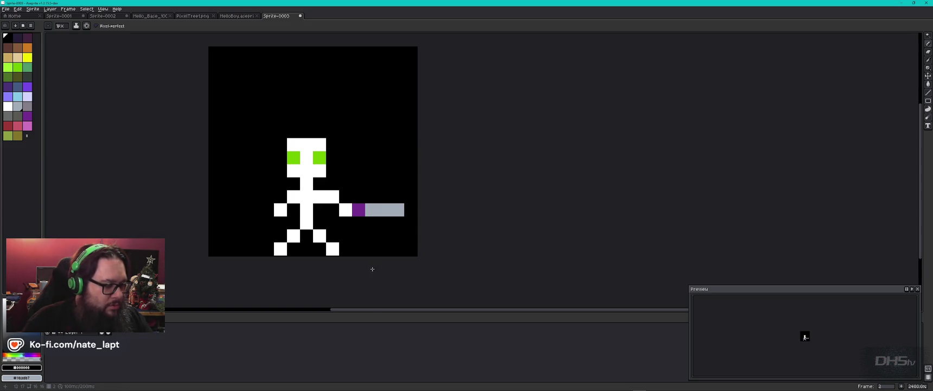
Step: Add a third frame to the animation
left_click(68, 9)
mouse_move(74, 63)
left_click(97, 32)
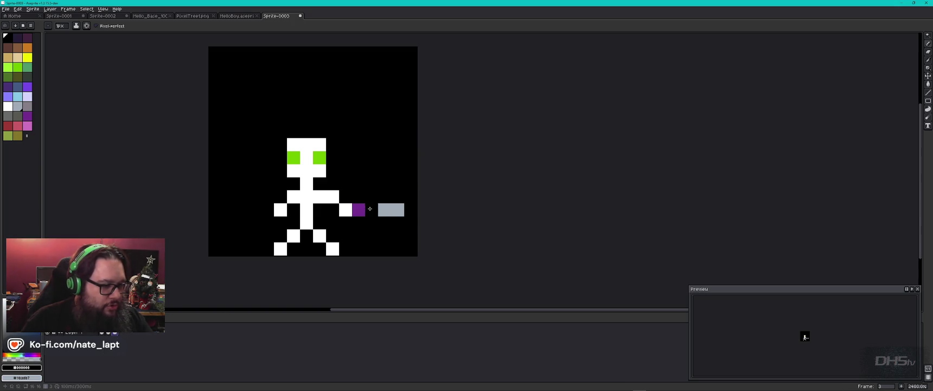
Step: Erase the old blade pixel, draw the sword diagonally down-right, and preview the swing
left_click(398, 210)
left_click(373, 224)
left_click(400, 248)
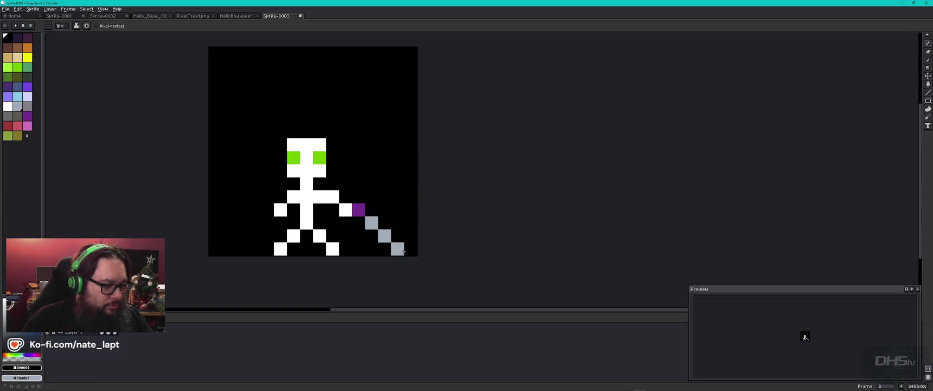
key("Return")
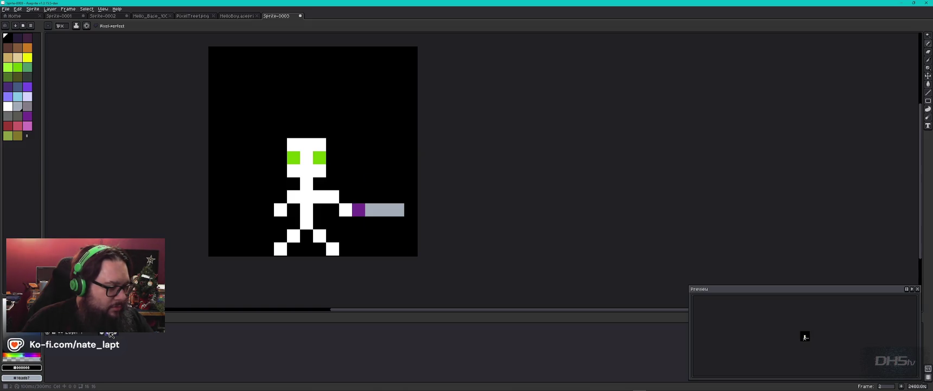
Step: Lower the purple hilt, fill the blade gap grey, blacken extra diagonal cells, and replay the swing
left_click(363, 212)
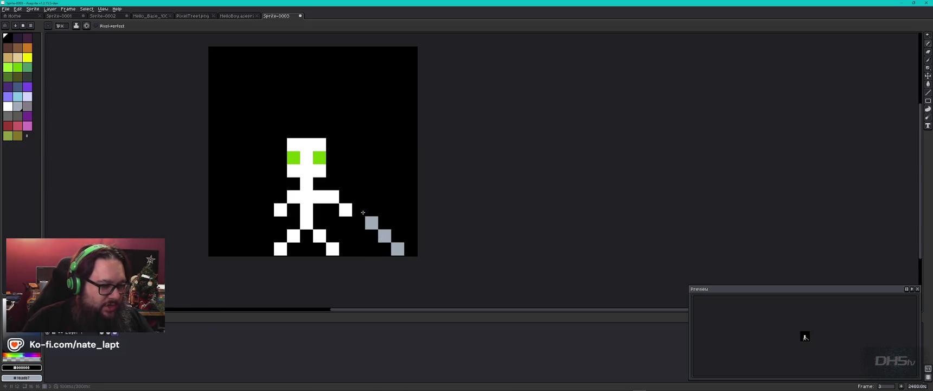
left_click_drag(360, 210, 360, 222)
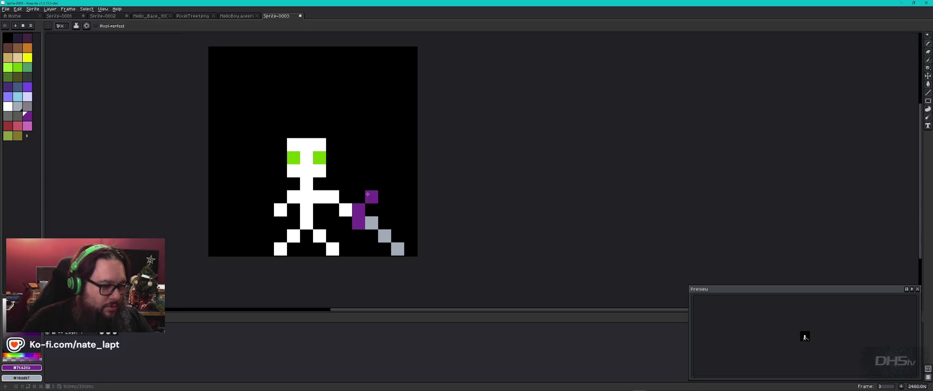
left_click(365, 185, "alt")
left_click(359, 210)
left_click(371, 222)
left_click(384, 235, "alt")
left_click_drag(372, 223, 372, 234)
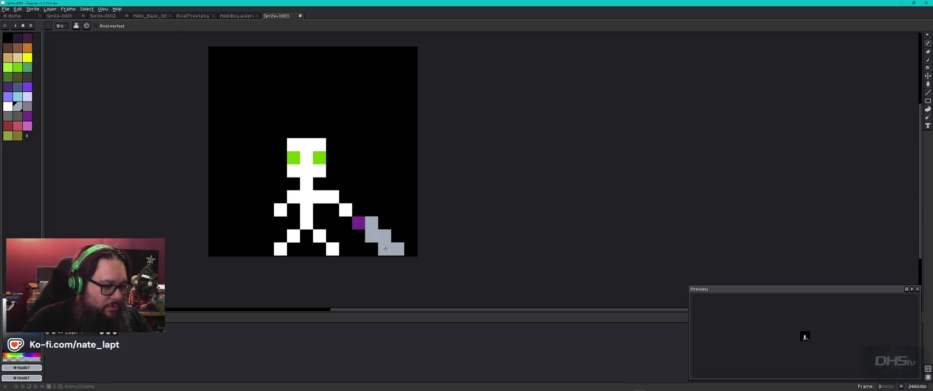
left_click(407, 239, "alt")
left_click_drag(397, 248, 372, 223)
key("Return")
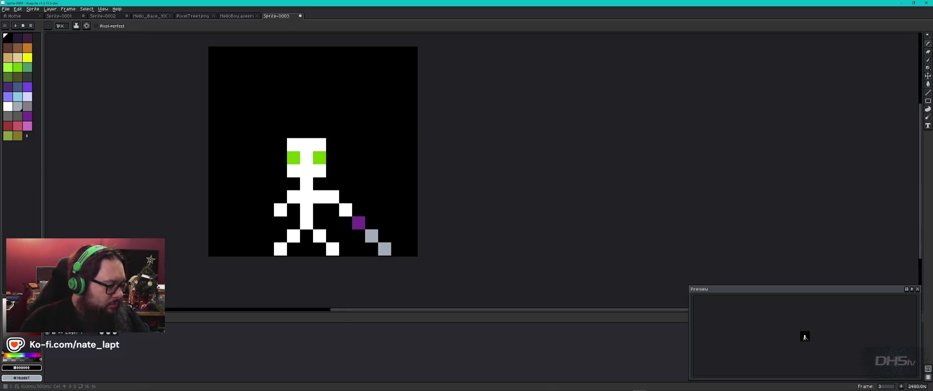
left_click(68, 8)
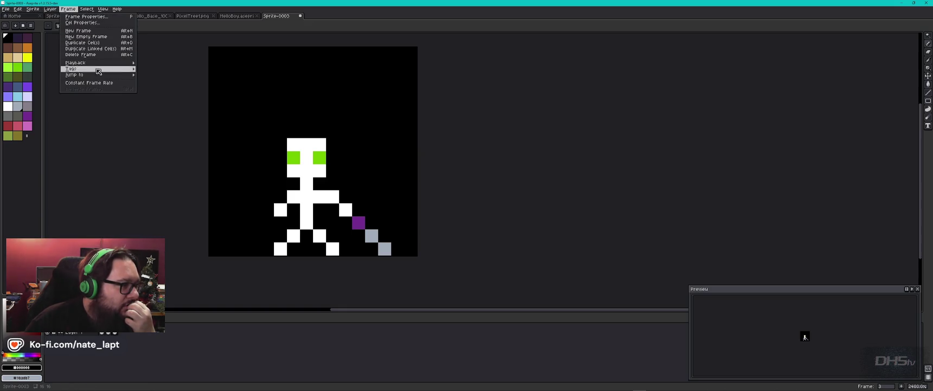
Step: Add Layer 2, toggle Layer 1's visibility, and add a white hand pixel beside frame 2's sword
mouse_move(63, 42)
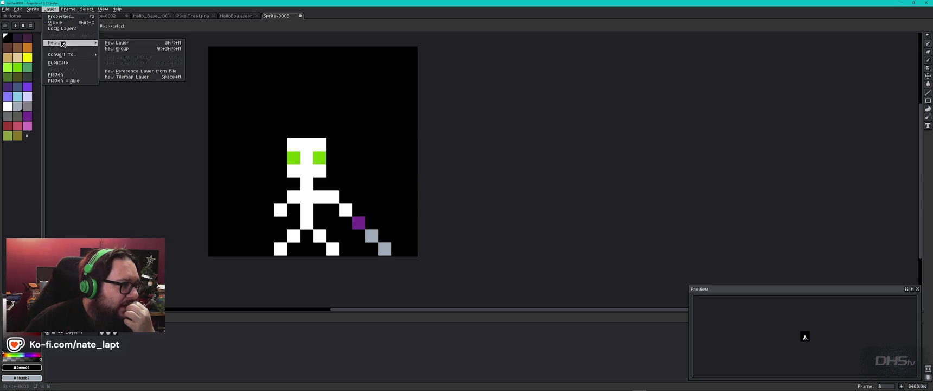
left_click(129, 44)
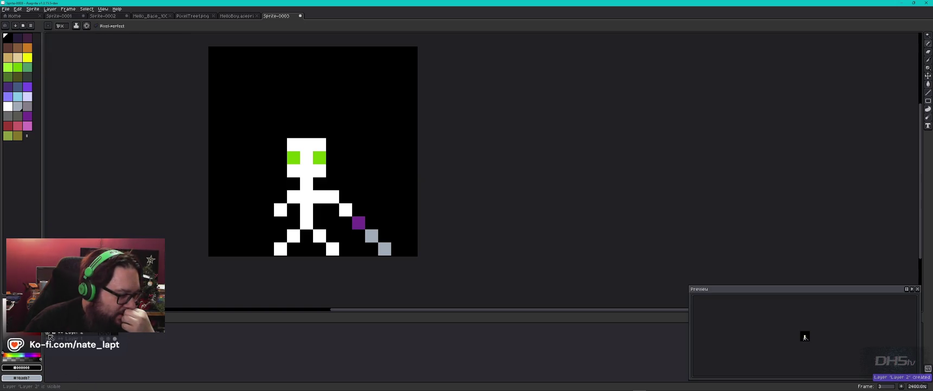
left_click(51, 340)
left_click(52, 341)
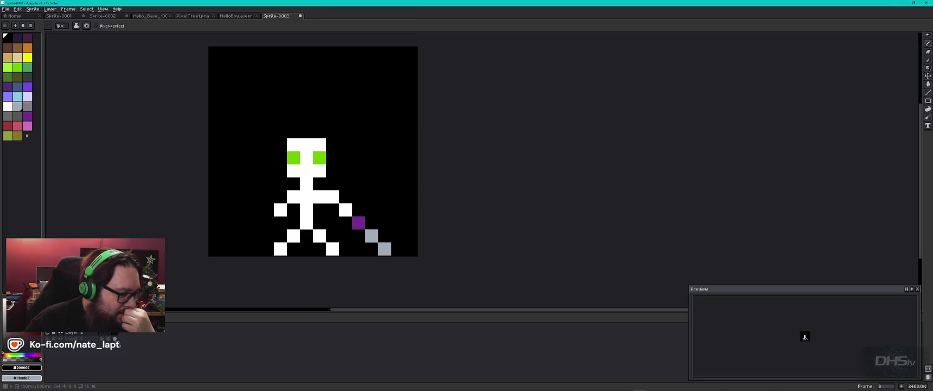
key("period")
key("period")
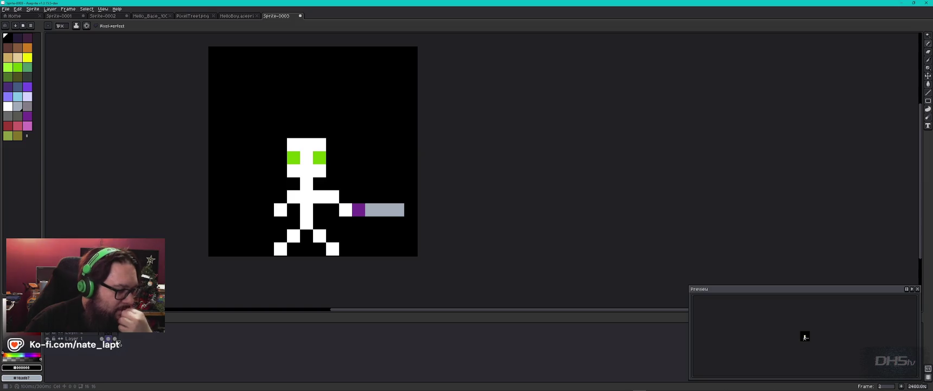
left_click(347, 215)
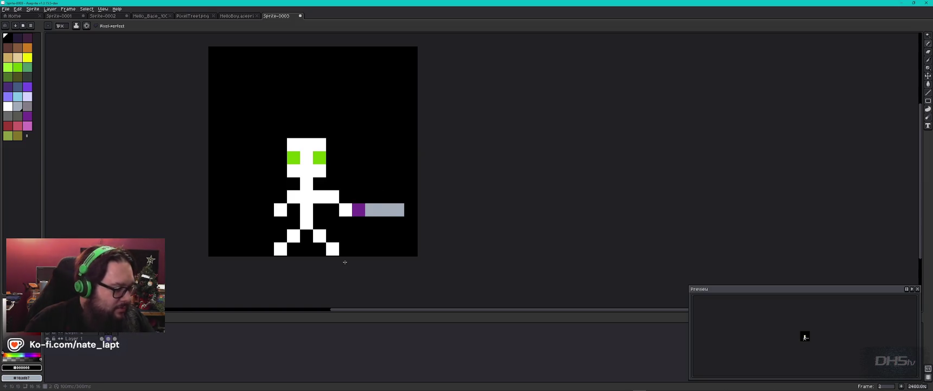
Step: Compare frames 1 and 3, then duplicate frame 1's raised-sword cel into a new frame
left_click(118, 343, "shift")
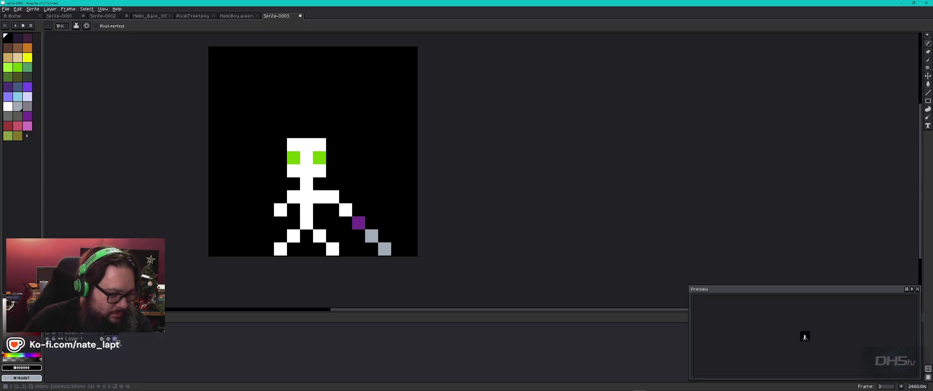
left_click(103, 339)
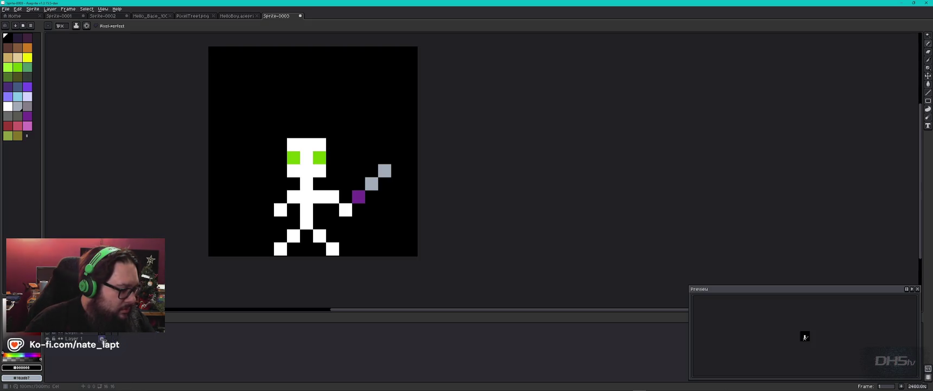
left_click(115, 338)
left_click(102, 339)
left_click(68, 8)
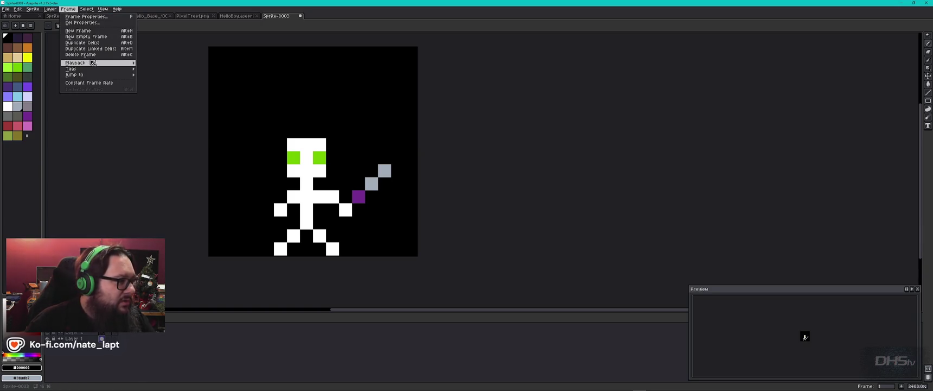
left_click(92, 43)
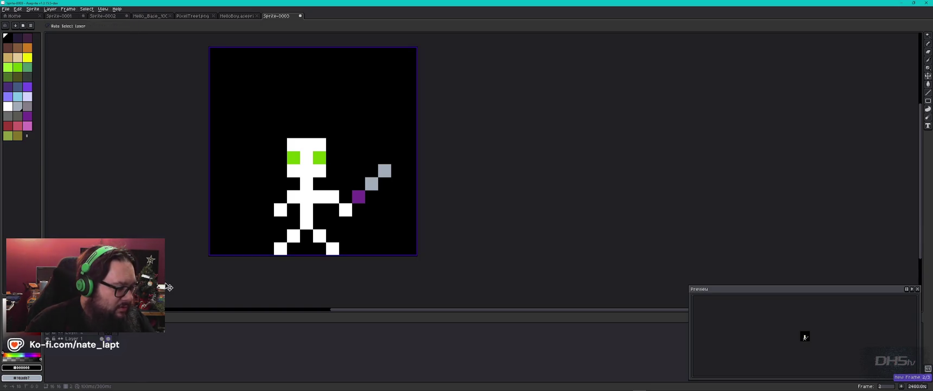
Step: Add a frame, then rework frame 2's left foot pixels in black and white
key("alt+n")
key("Home")
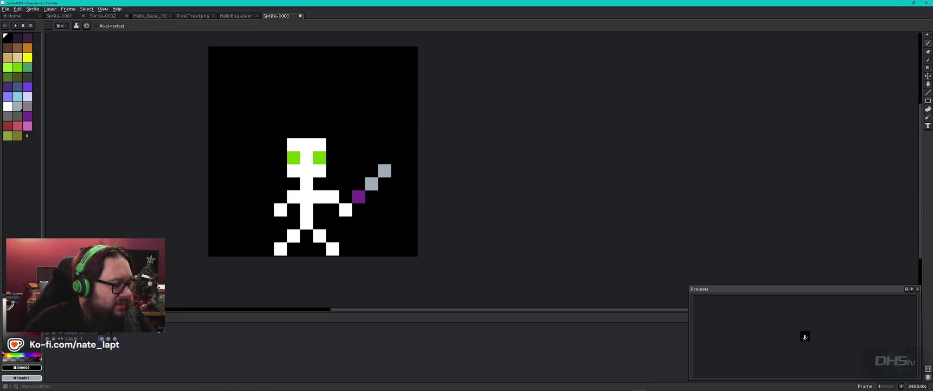
left_click(283, 244)
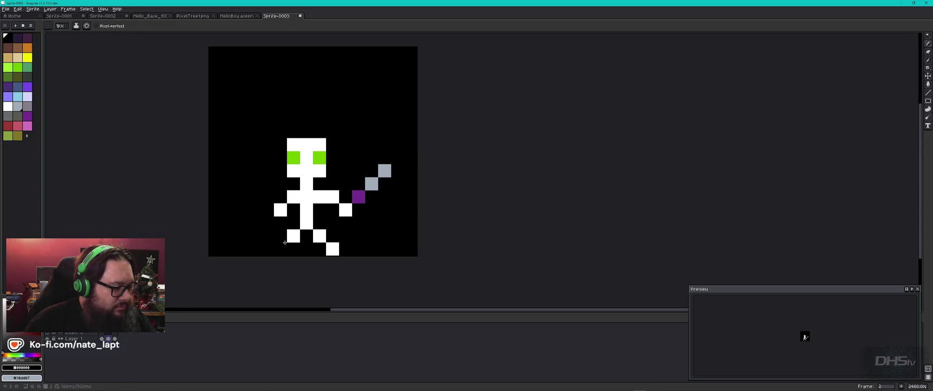
right_click(289, 236, "alt")
right_click(280, 249)
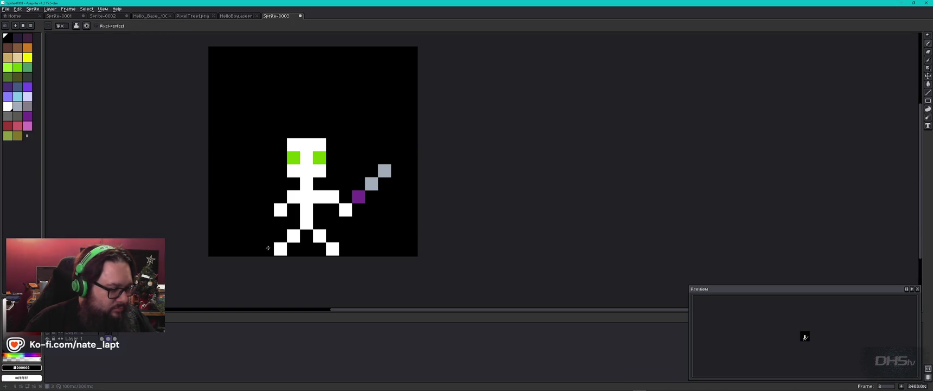
left_click(277, 250)
right_click(278, 250)
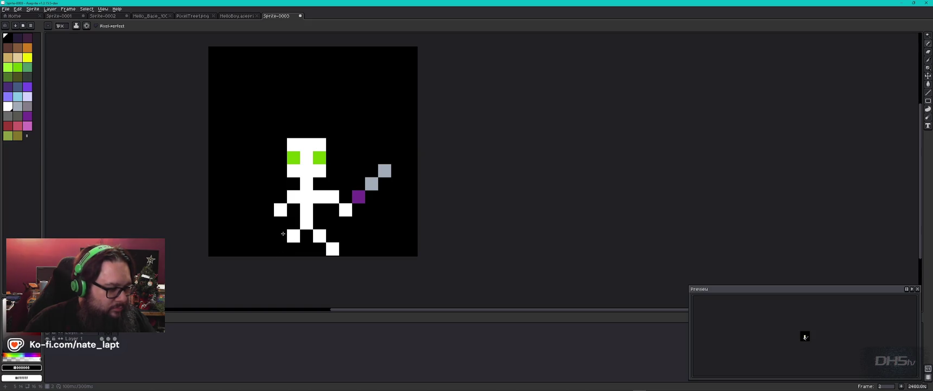
right_click(280, 236)
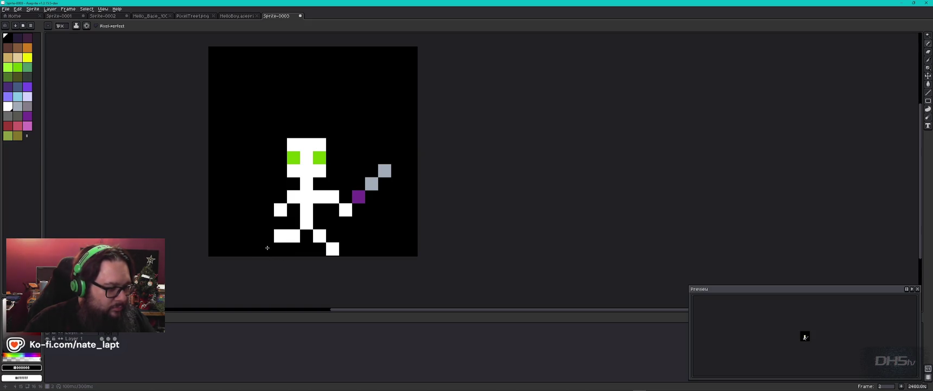
Step: Adjust foot pixels on frames 3 and 4, undoing a stray right-foot pixel
left_click(115, 339)
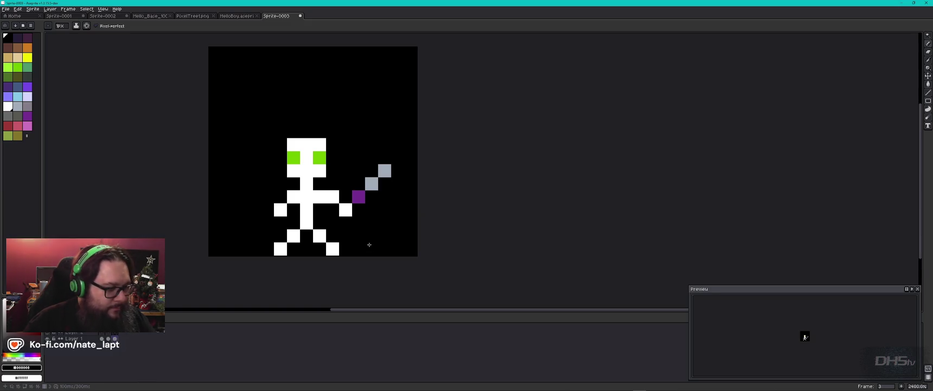
left_click(330, 250)
key("ctrl+z")
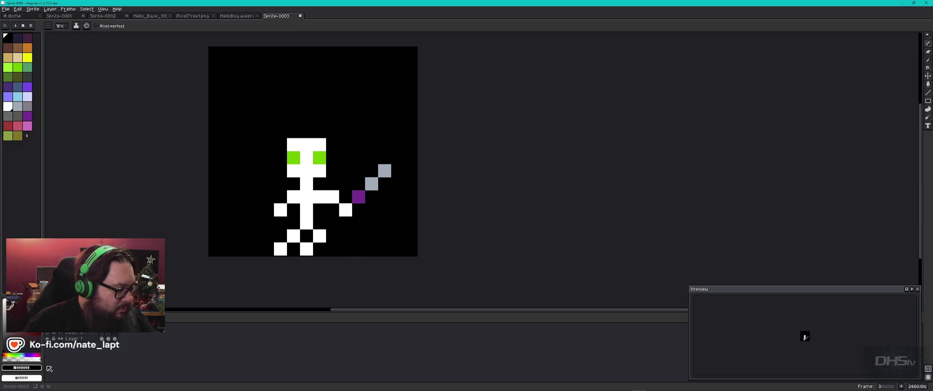
left_click(121, 338)
left_click(307, 249, "alt")
left_click(320, 248, "alt")
left_click(312, 250)
key("Left")
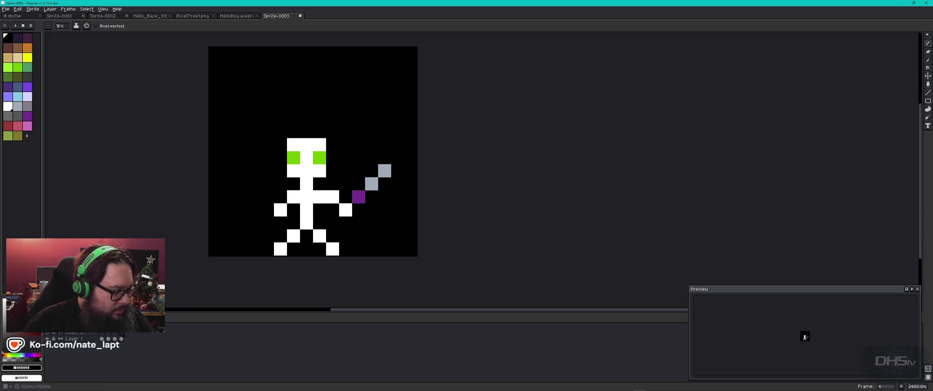
key("Left")
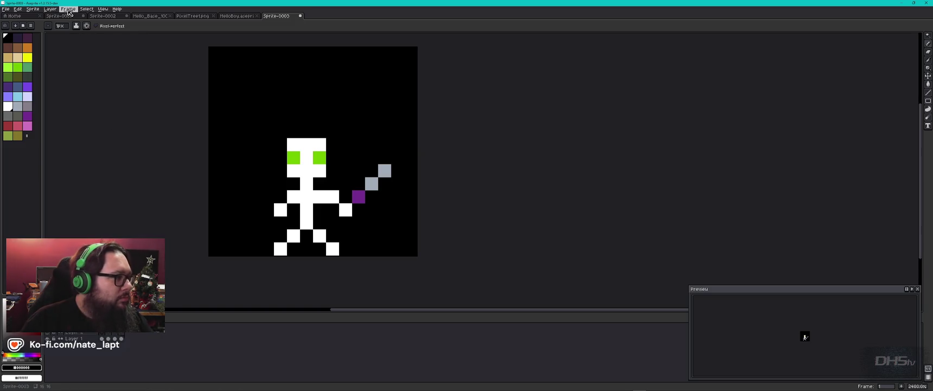
Step: Add a new Layer 3 and hide it
left_click(50, 9)
mouse_move(67, 43)
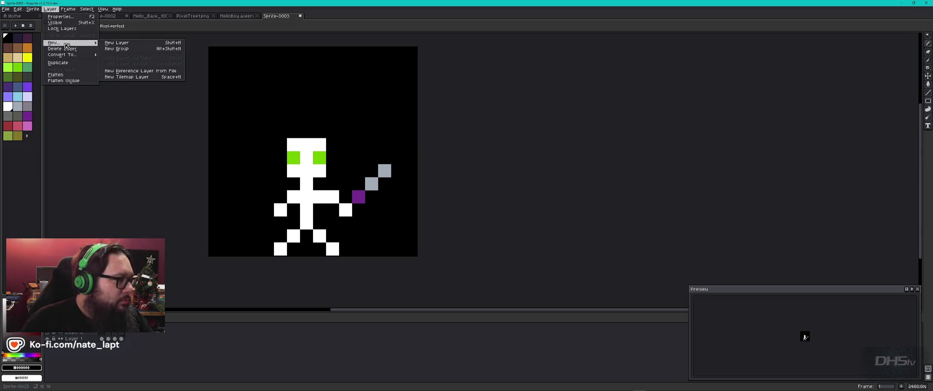
left_click(131, 44)
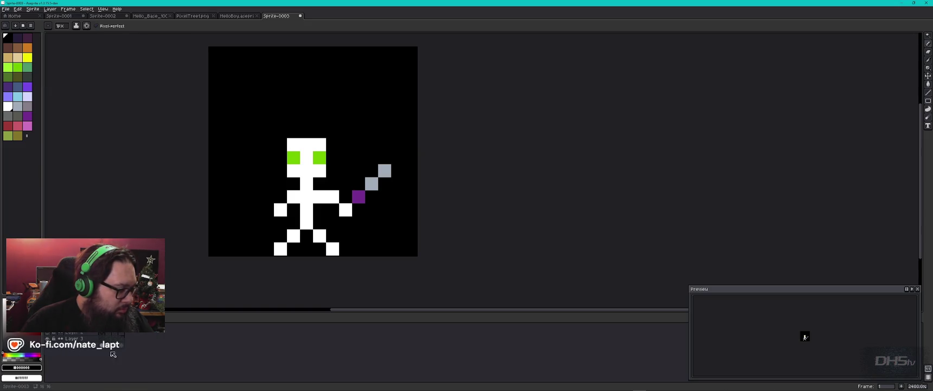
left_click(48, 338)
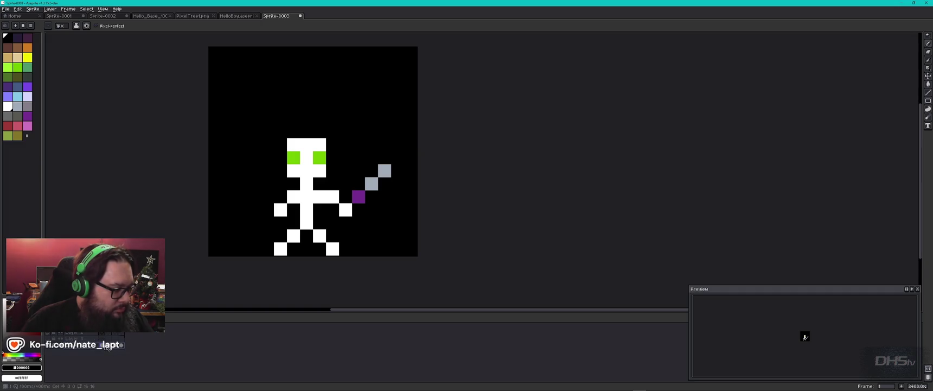
Step: Play the walk animation, check the cel properties, and add another frame
key("Return")
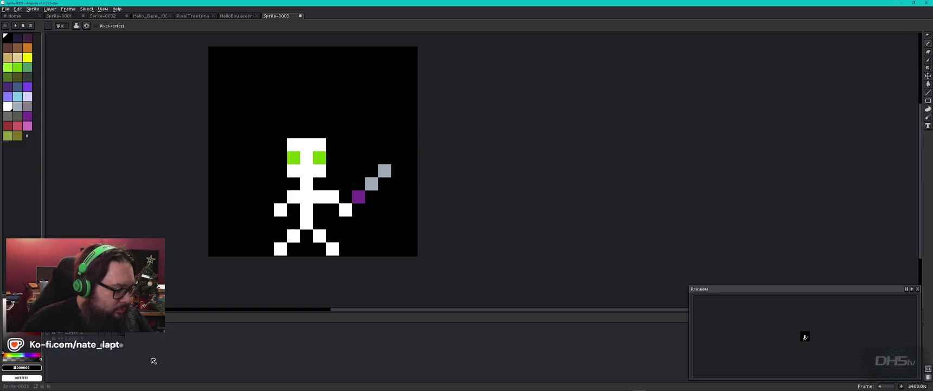
double_click(111, 348)
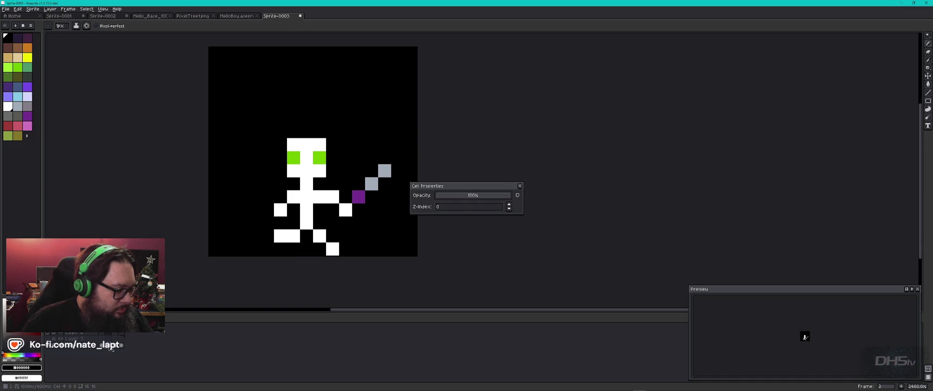
key("Escape")
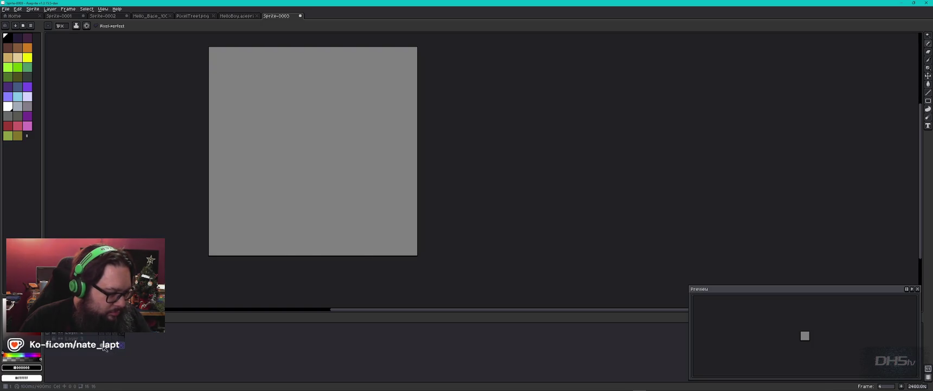
key("alt+n")
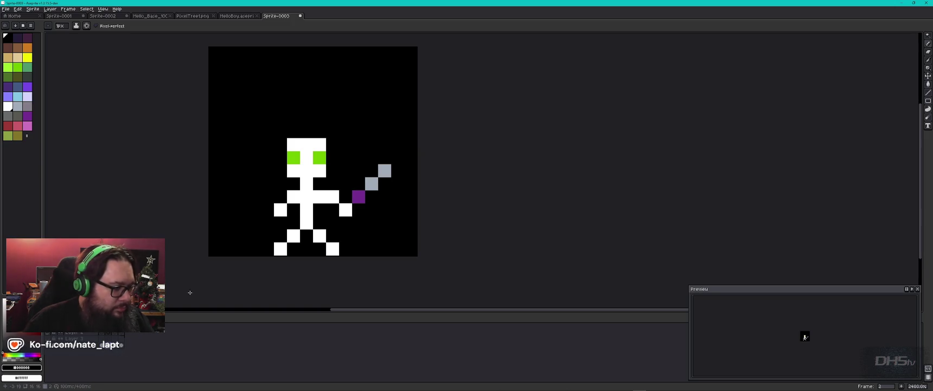
Step: Redraw the left-arm pixels on frames 2, 3 and 4 so the arm reaches further out, then play
key("i")
key("b")
left_click(281, 211)
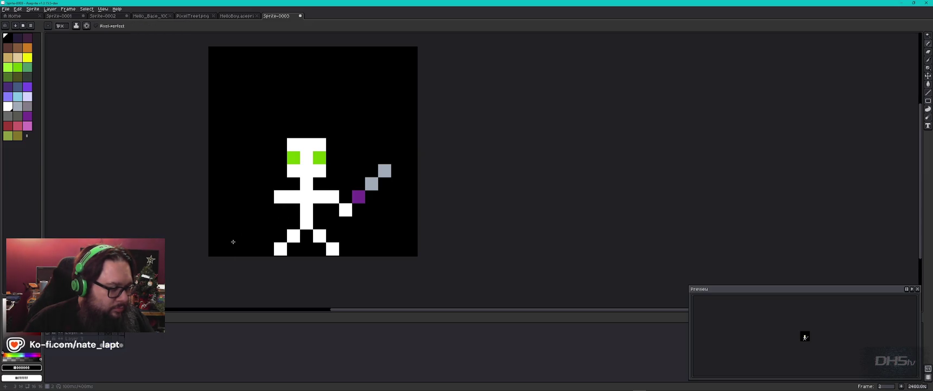
key("Right")
right_click(285, 209)
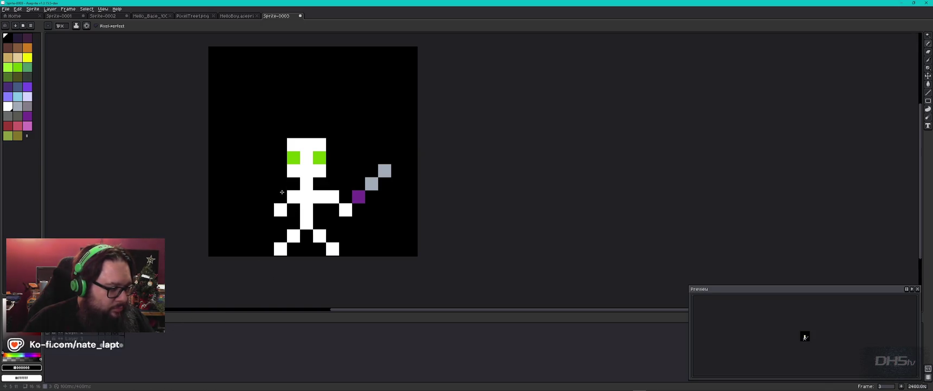
right_click(280, 196)
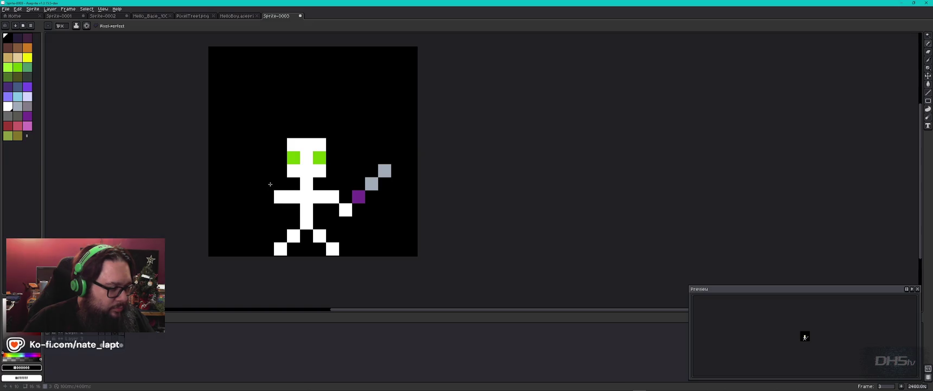
right_click(270, 183)
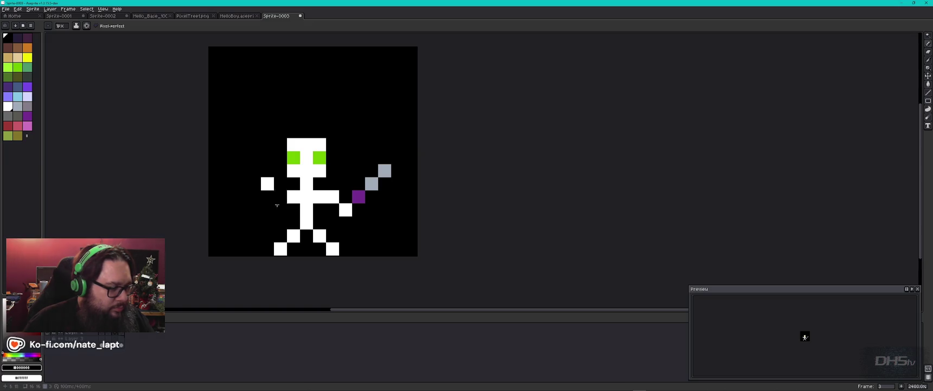
left_click(124, 348)
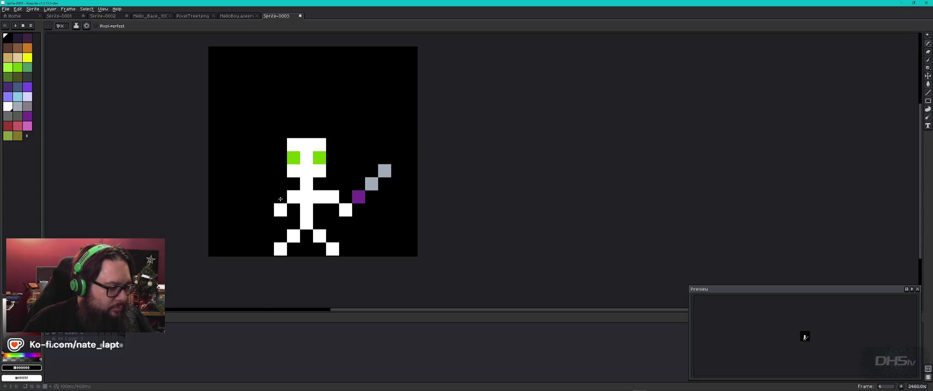
right_click(280, 197)
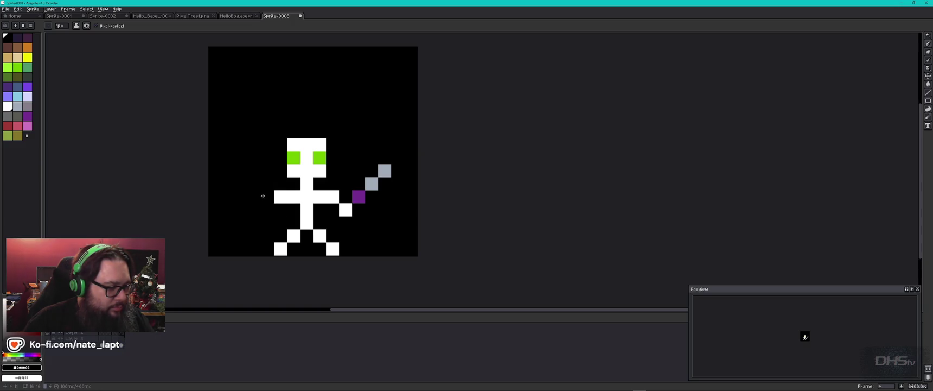
right_click(263, 196)
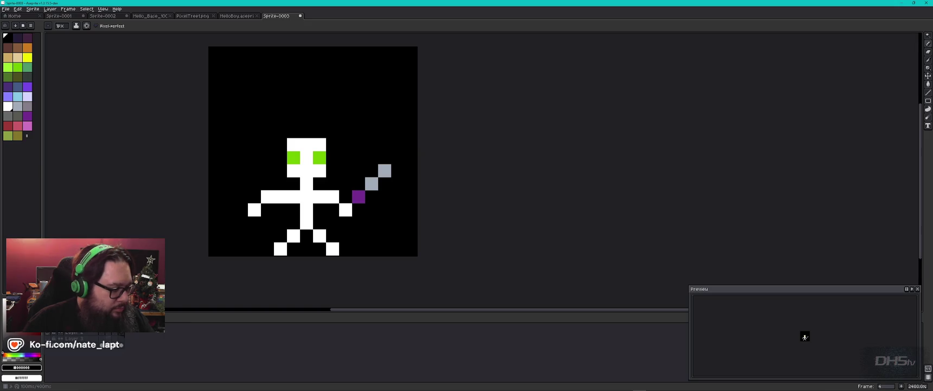
key("Return")
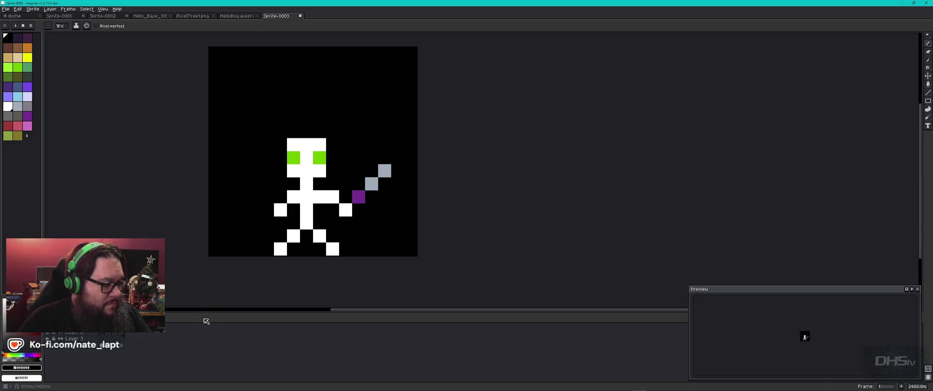
Step: Step through the frames, then add a second purple hilt pixel on frame 2
left_click(107, 334)
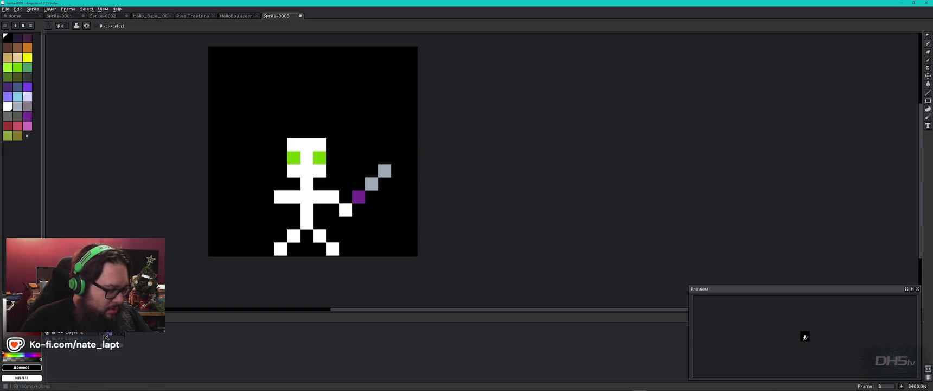
left_click(101, 334)
key("Right")
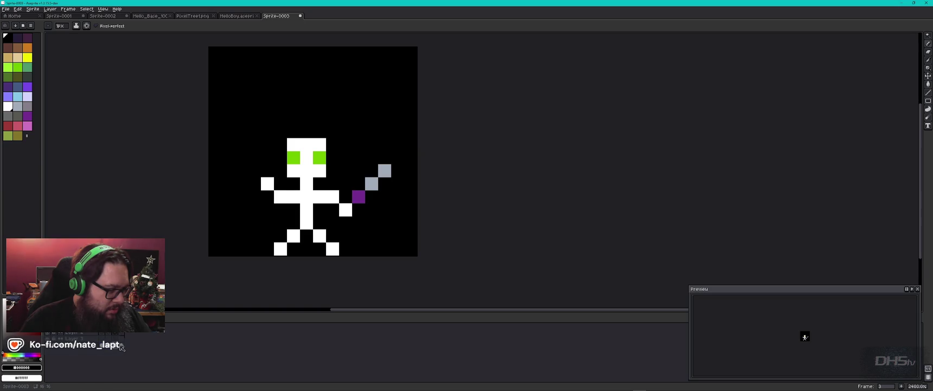
key("Right")
left_click(106, 335)
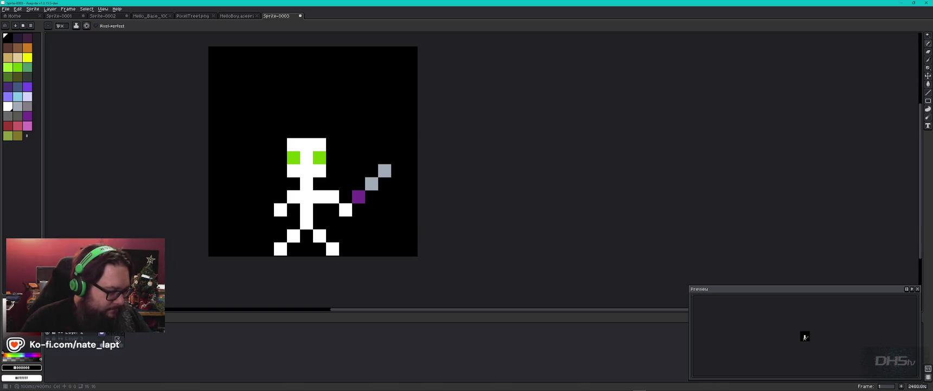
left_click(110, 347)
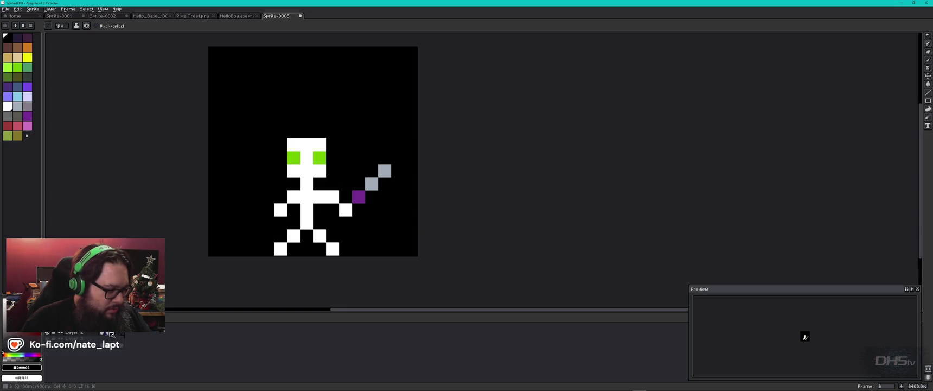
left_click(358, 196)
key("alt")
left_click(362, 210)
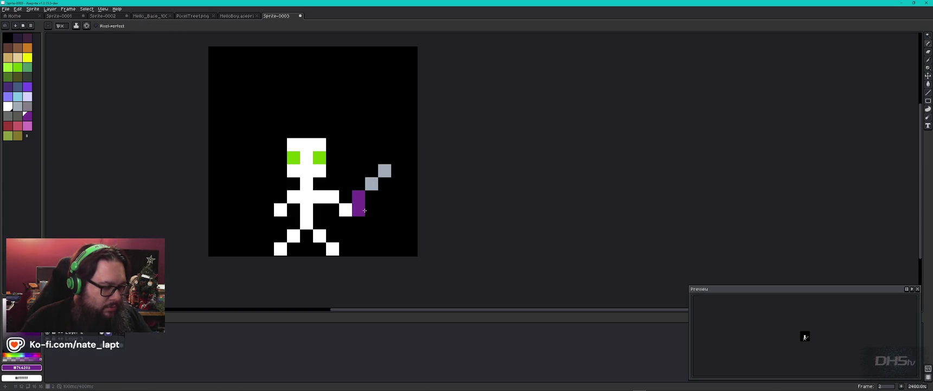
Step: Sample the blade grey and rework the blade pixels beside frame 2's purple hilt
key("alt")
left_click(373, 180, "alt")
left_click(372, 211)
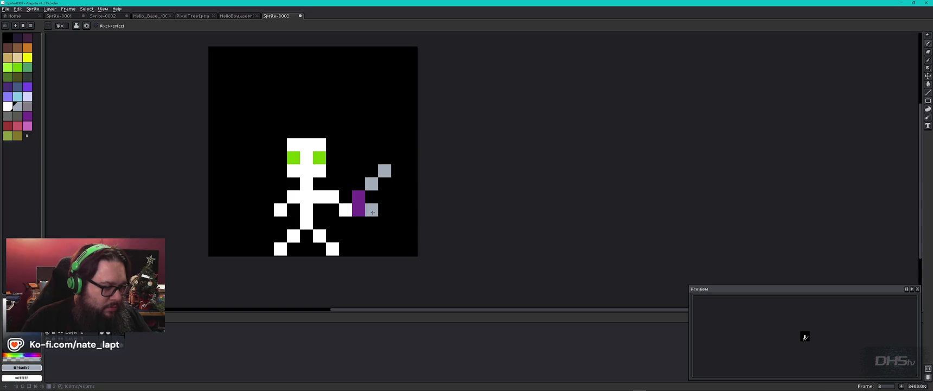
left_click(389, 210)
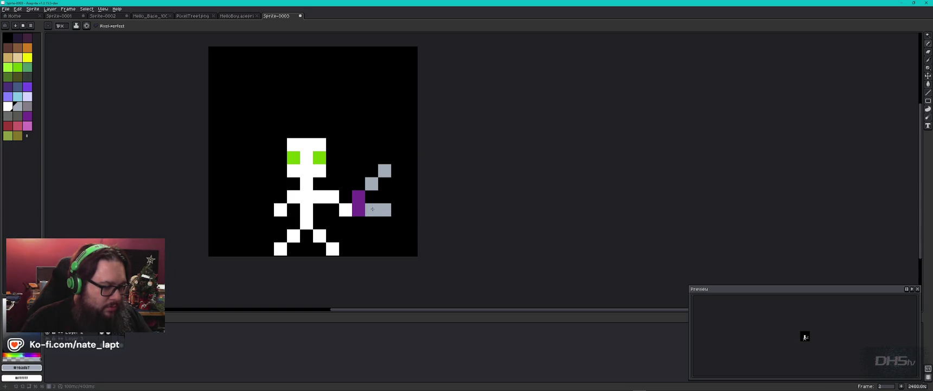
right_click(395, 220, "alt")
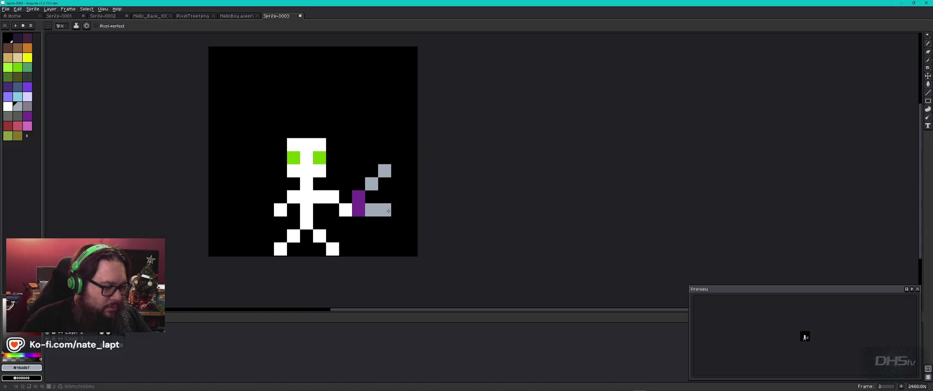
right_click(384, 211)
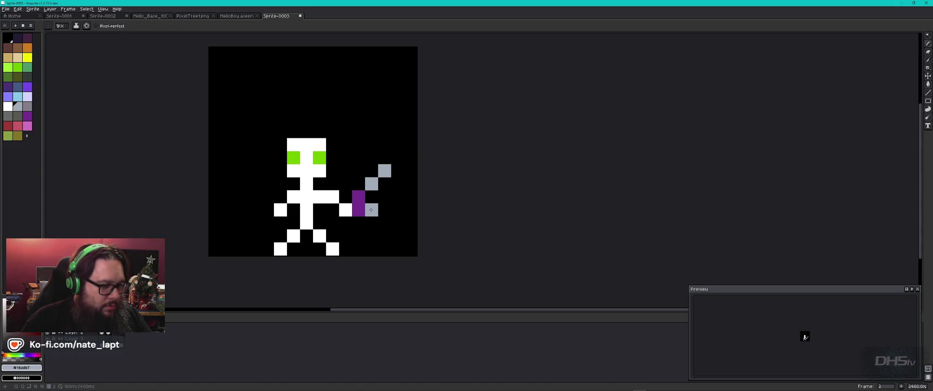
right_click(373, 207)
Step: Extend the blade diagonally up-right, thin it to one pixel, and compare with frame 1
left_click(372, 197)
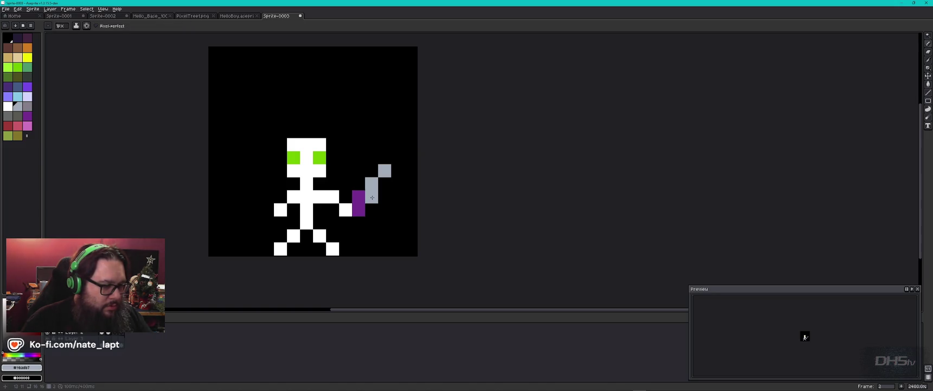
right_click(385, 196)
left_click(384, 183)
left_click(398, 170)
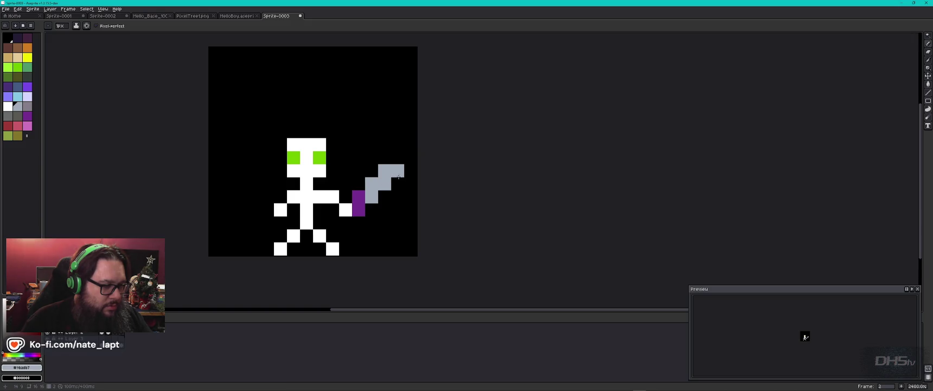
right_click(385, 170)
right_click(372, 184)
right_click(359, 197)
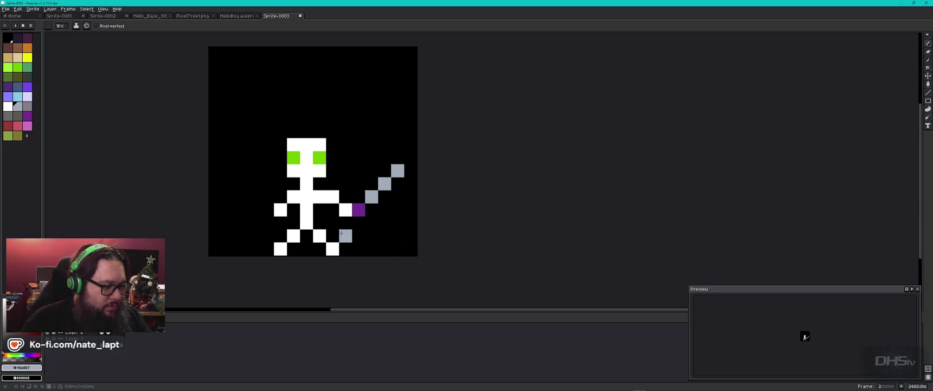
left_click(104, 333)
left_click(114, 333)
left_click(106, 332)
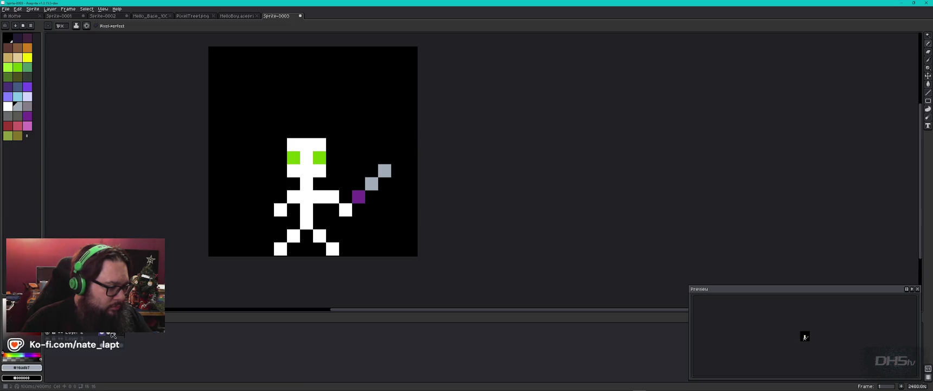
Step: Black out frame 2's old sword pixels and lengthen the horizontal blade, comparing against frames 1 and 3
left_click(112, 333)
left_click_drag(381, 190, 396, 173)
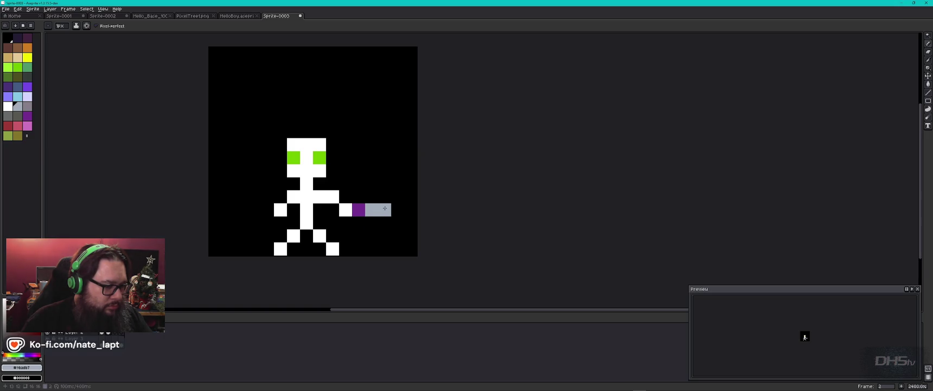
left_click(398, 209)
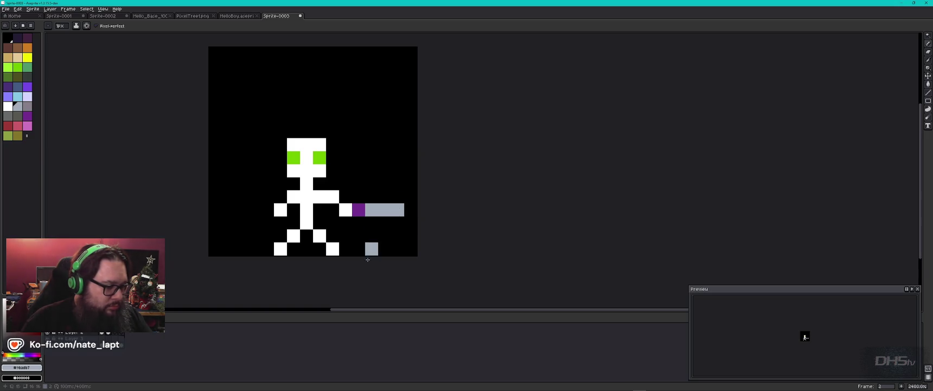
left_click(102, 332)
left_click(108, 333)
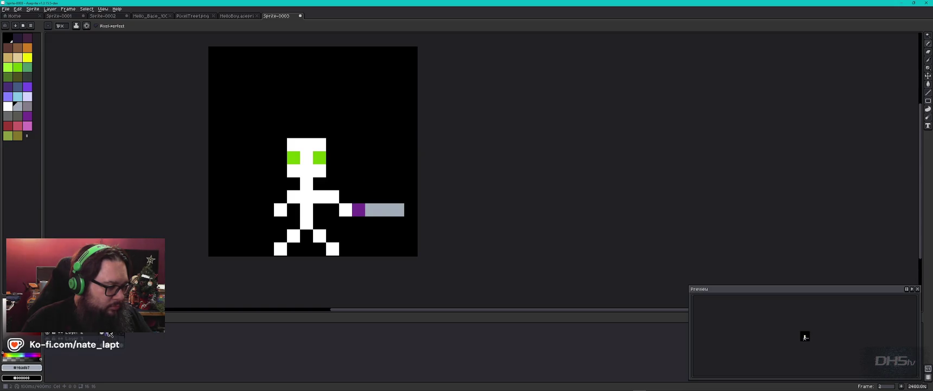
left_click(116, 332)
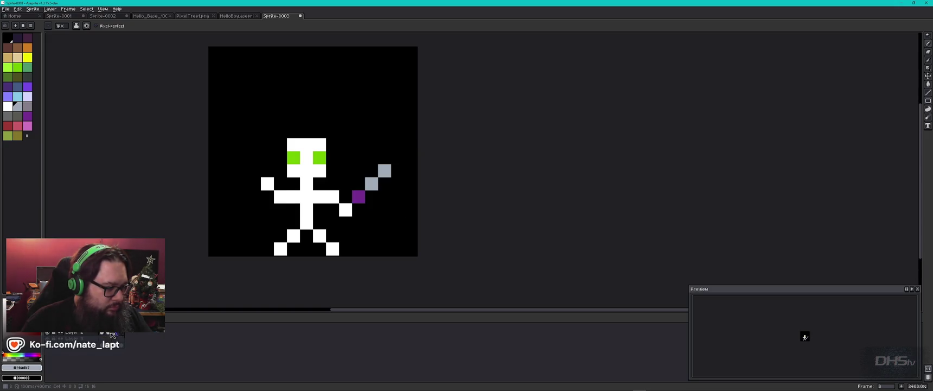
left_click(110, 333)
Step: Redraw frame 3's blade angling down-right, preview the swing, and add a fourth frame
left_click(115, 333)
left_click(376, 208)
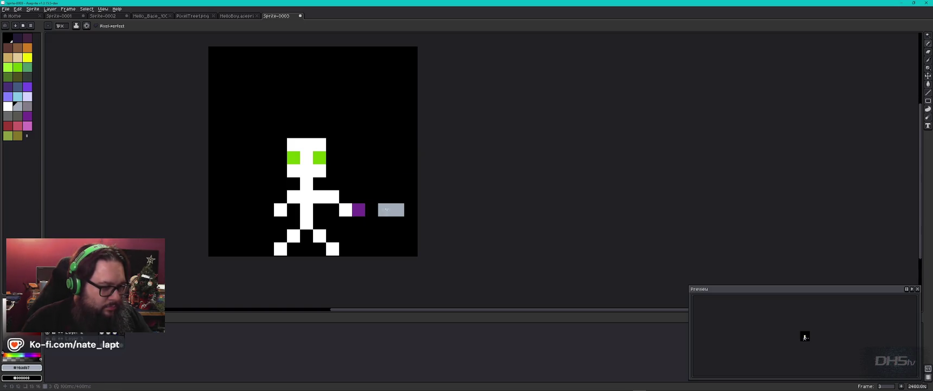
left_click(372, 223)
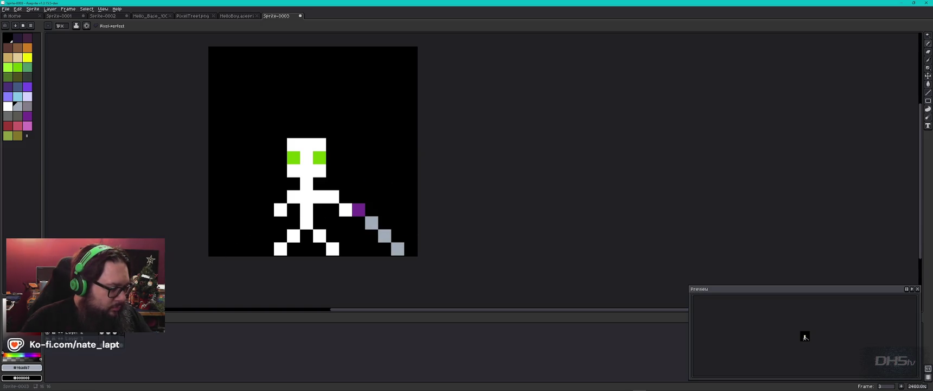
key("Return")
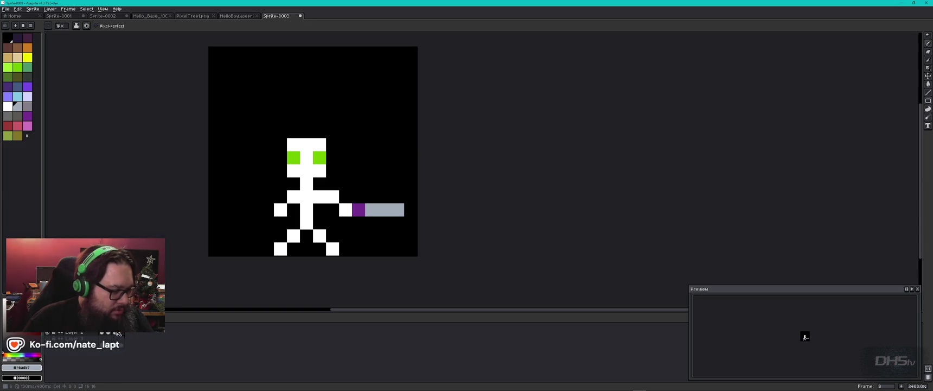
key("alt+n")
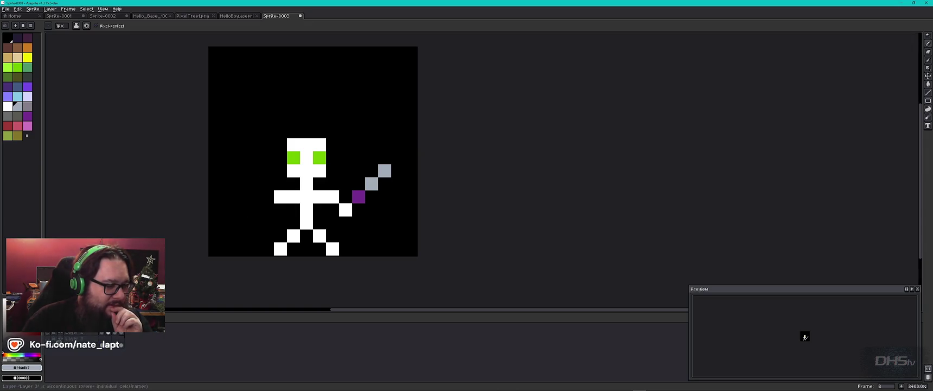
Step: Toggle the sprite layer off and back on, then bring up the Windows taskbar to reach Cubase
left_click(49, 349)
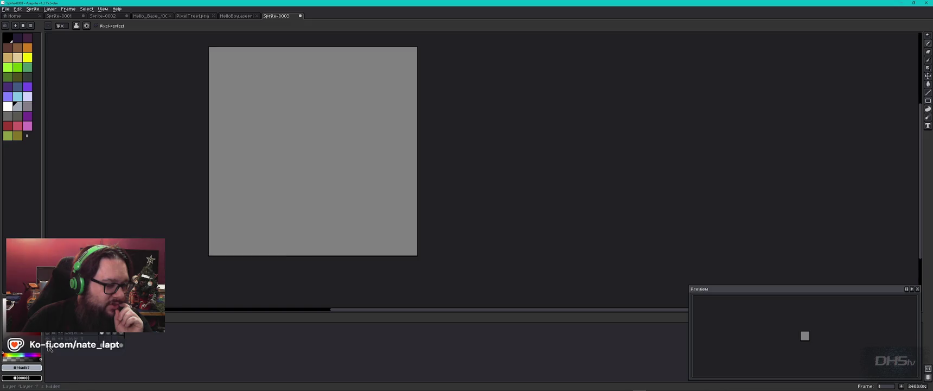
left_click(49, 349)
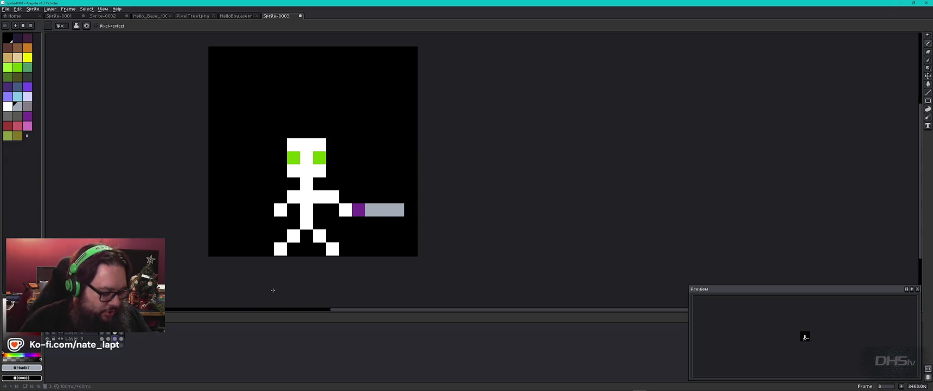
key("super")
Step: Bring Cubase Project 2 to the front and stop its playback
mouse_move(573, 386)
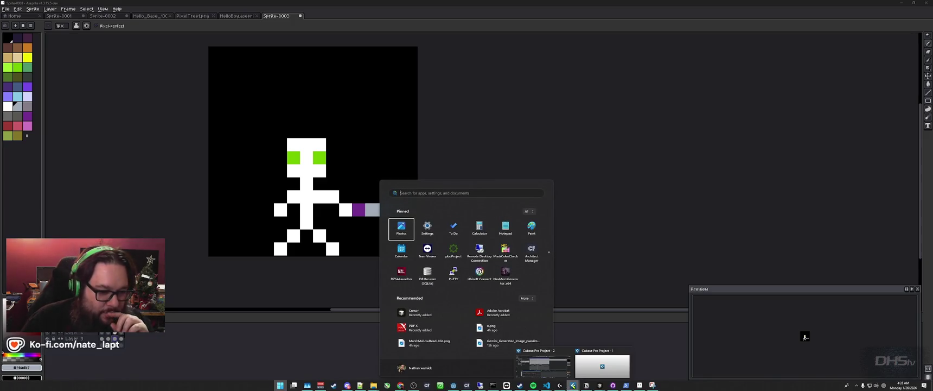
left_click(543, 365)
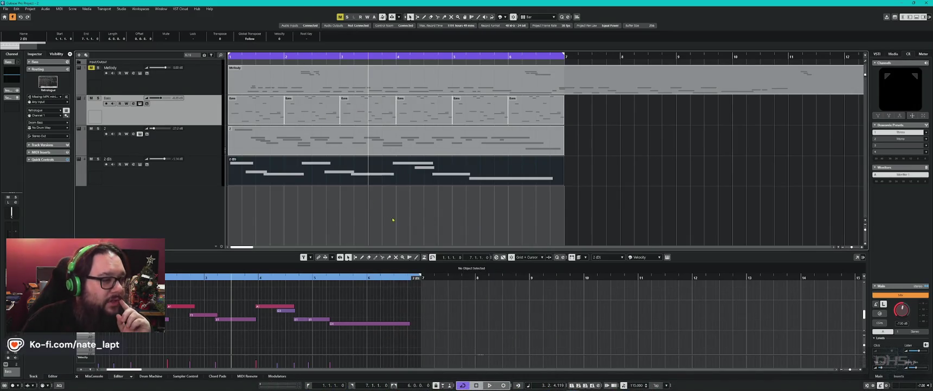
left_click(350, 210)
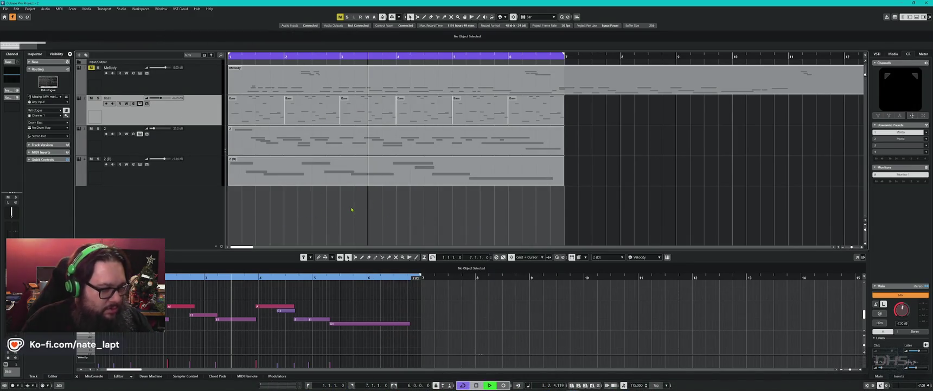
key("space")
left_click(350, 214)
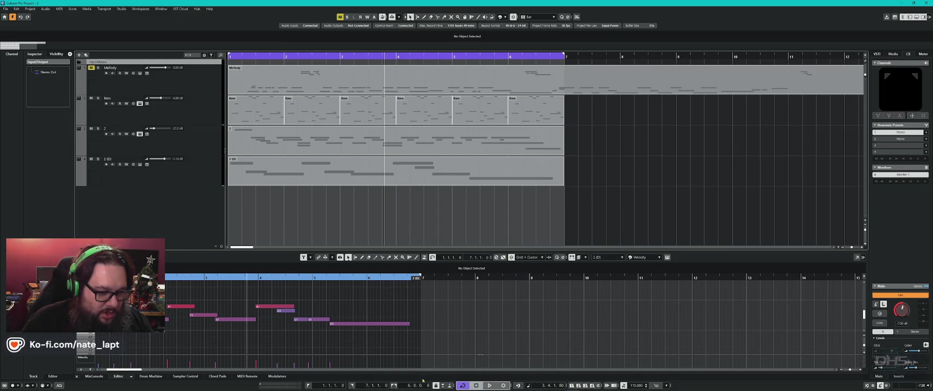
Step: Replay Project 2 from the start, stop it, and show all open windows
left_click(308, 384)
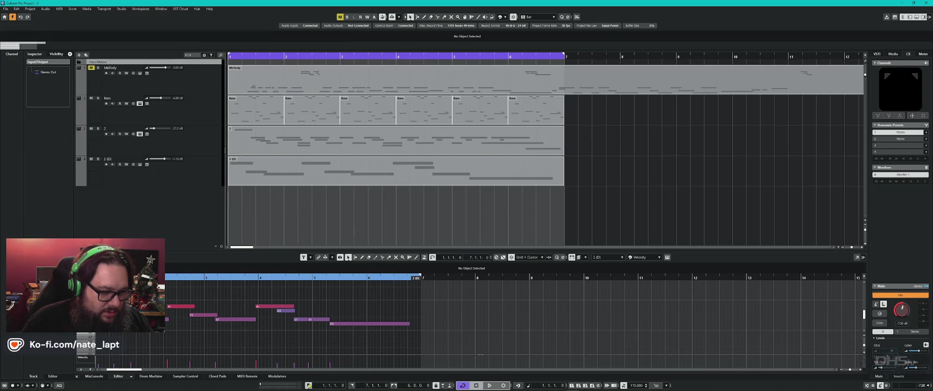
key("space")
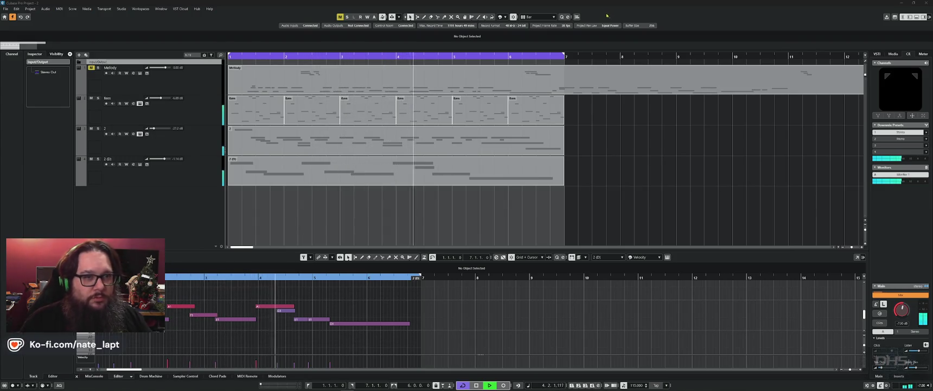
left_click(682, 19)
key("space")
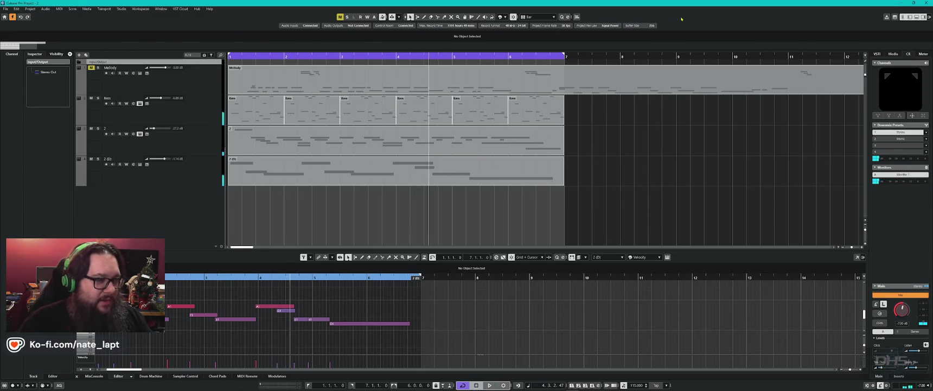
key("alt+Tab")
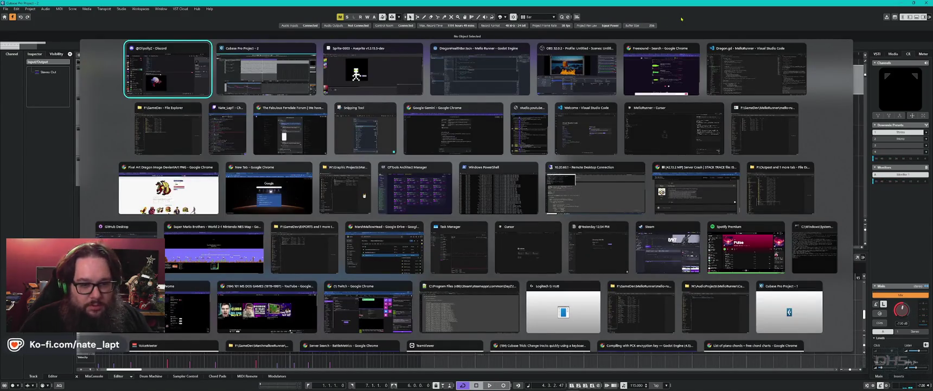
Step: Maximize the Cubase Pro Project - 1 window with Drums, Rhythm and Percussion and play from bar 1
key("alt+shift+Tab")
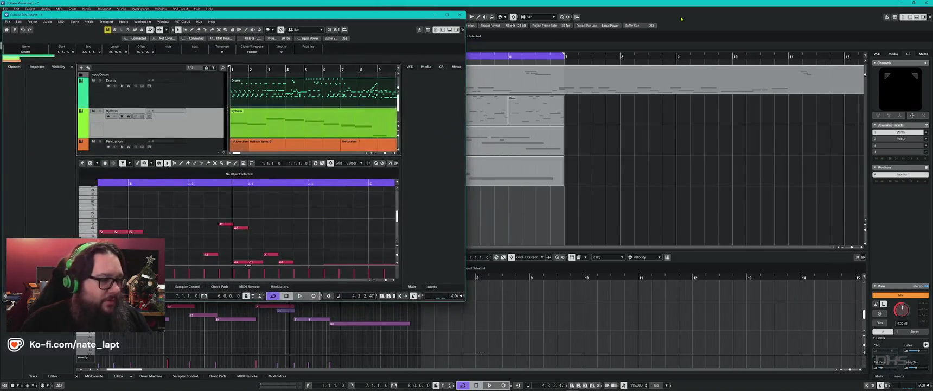
left_click_drag(376, 22, 717, 52)
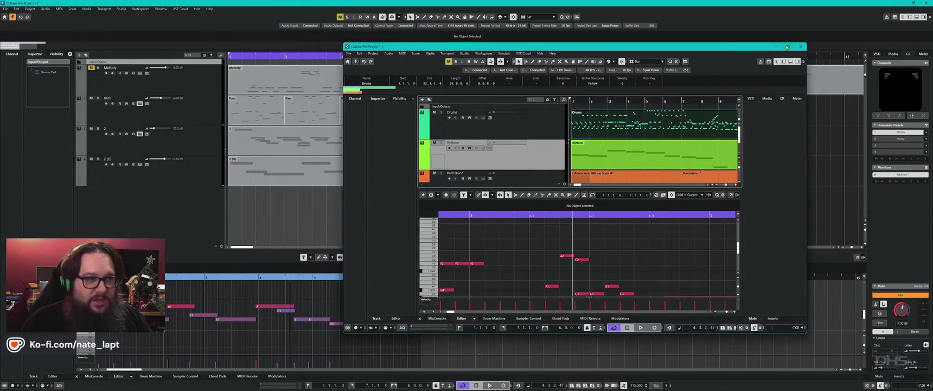
double_click(717, 53)
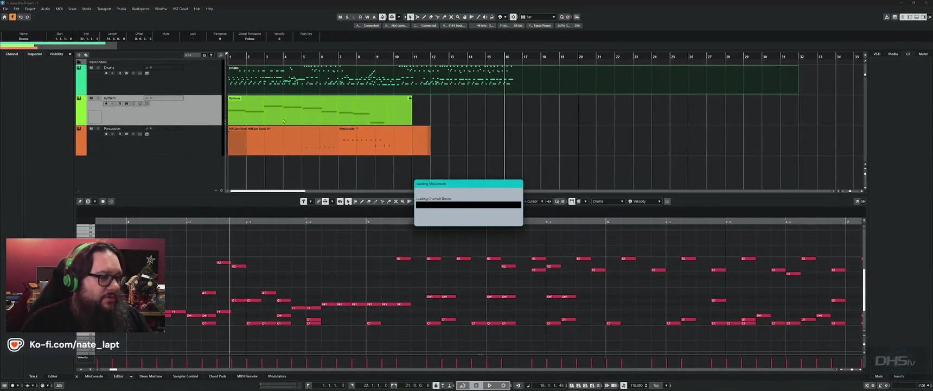
key("super+Down")
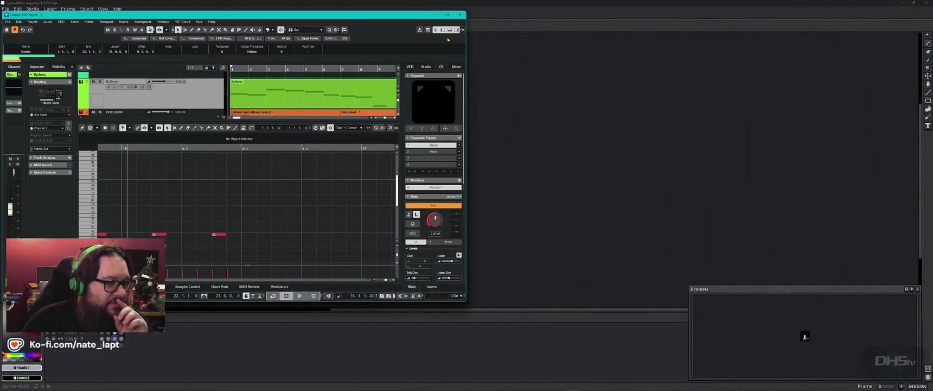
key("super+Up")
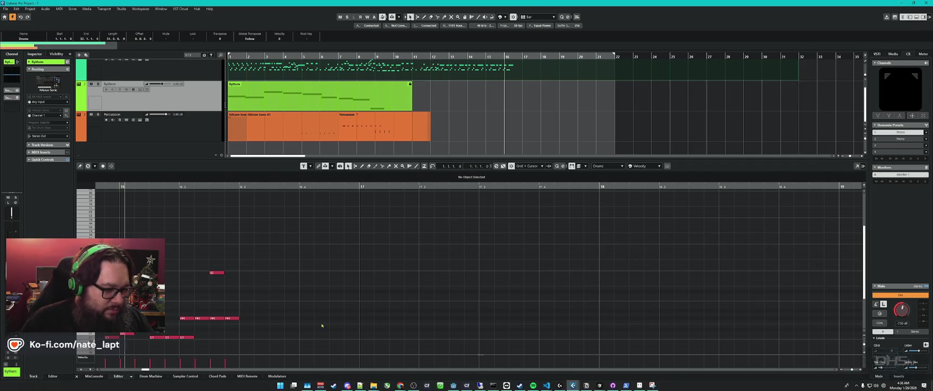
left_click(308, 385)
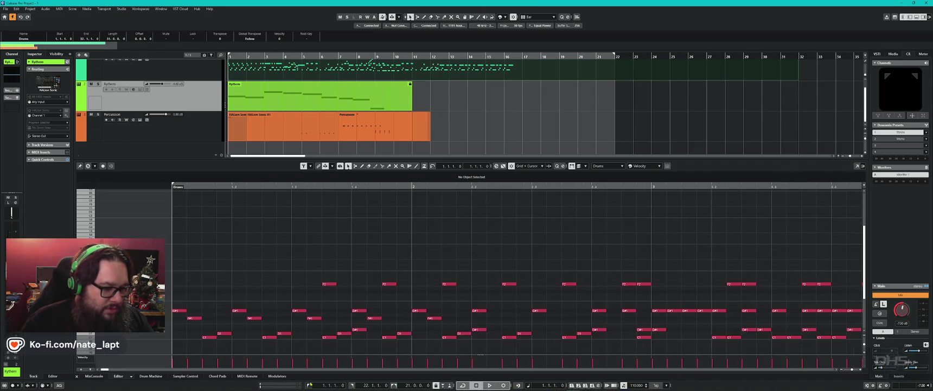
key("space")
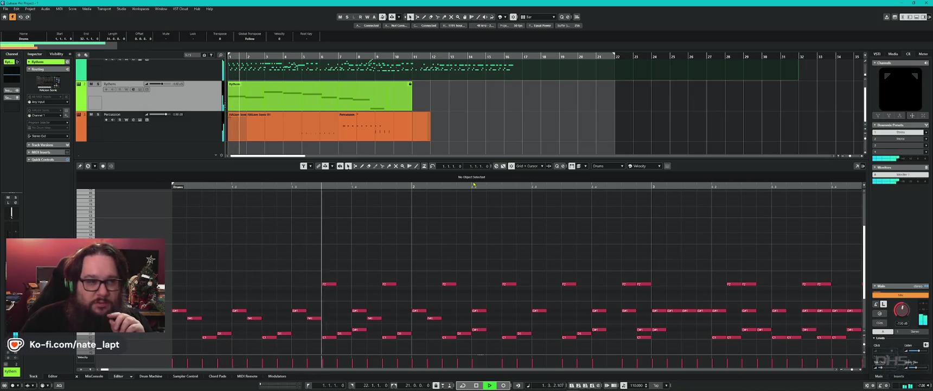
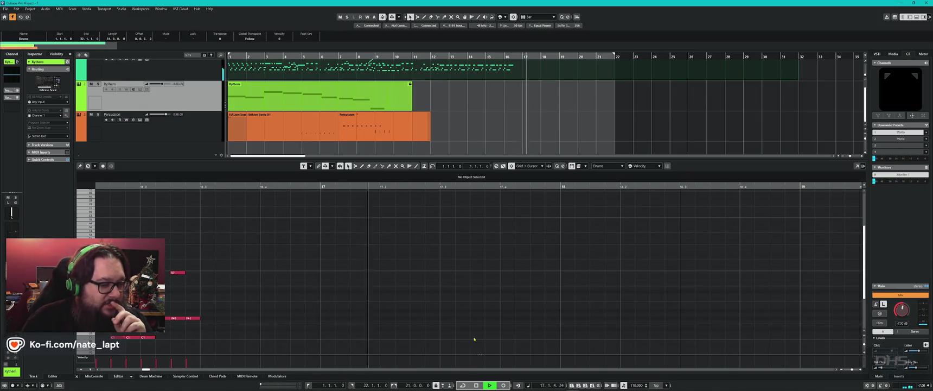
Step: Stop Cubase playback at 1.1.1.0, then show the Cubase Pro 15 About window
left_click(477, 386)
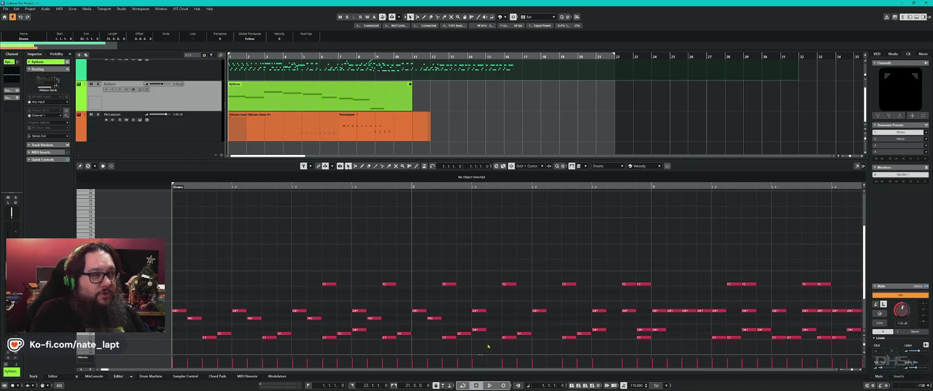
left_click(209, 8)
left_click(247, 50)
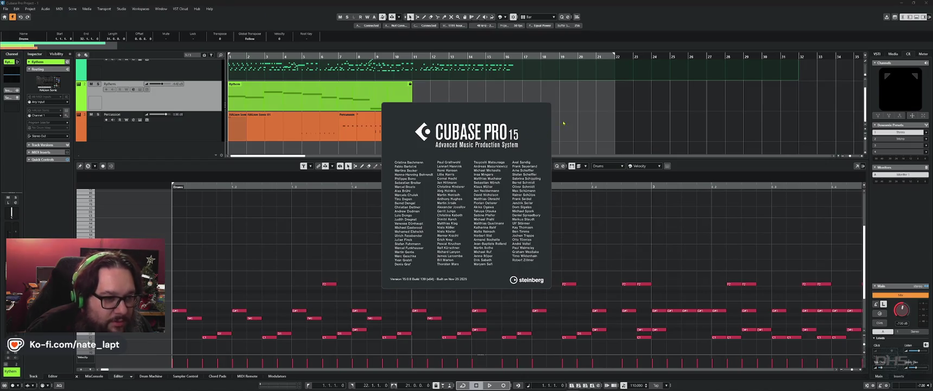
key("Escape")
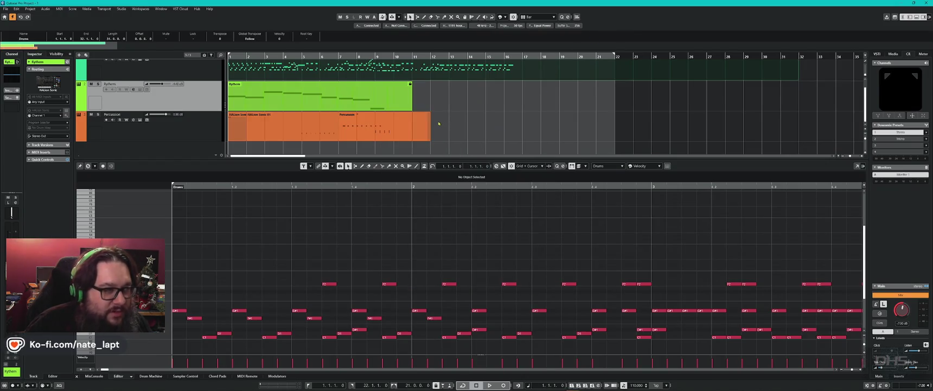
left_click(211, 10)
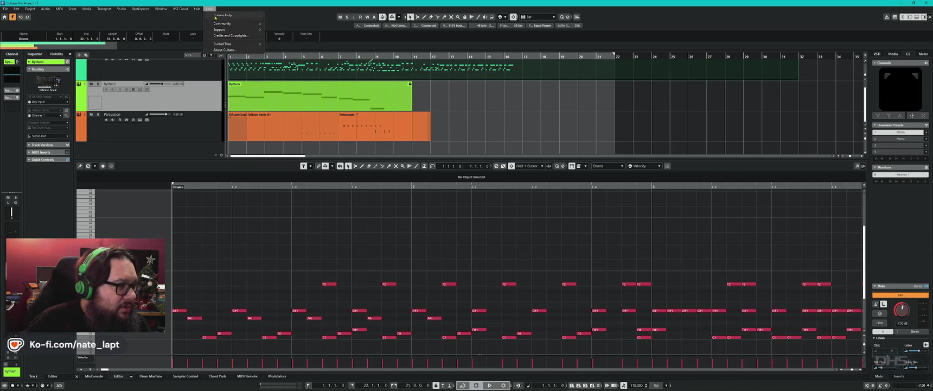
left_click(298, 15)
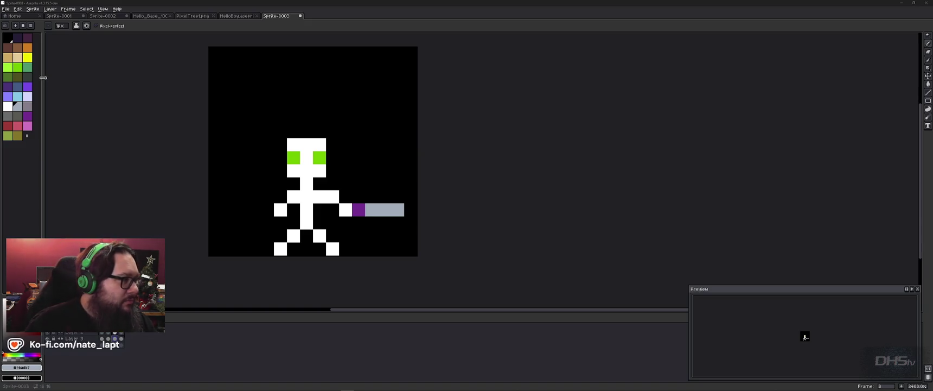
Step: Start Save As and create a new PixelMan folder inside Graphic Projects
left_click(5, 9)
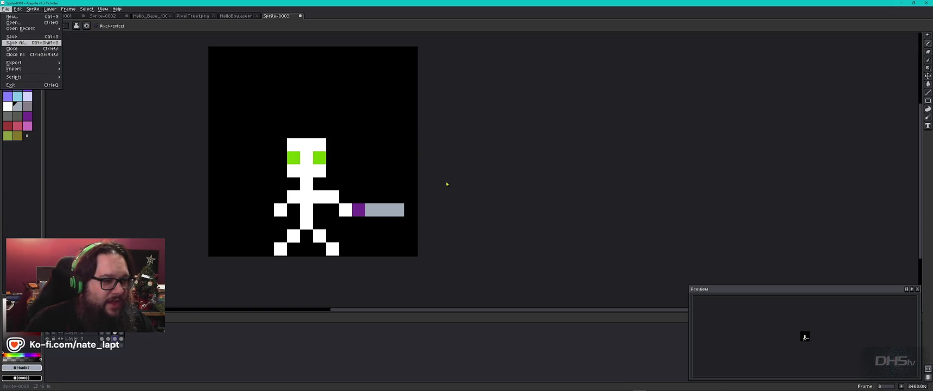
key("Return")
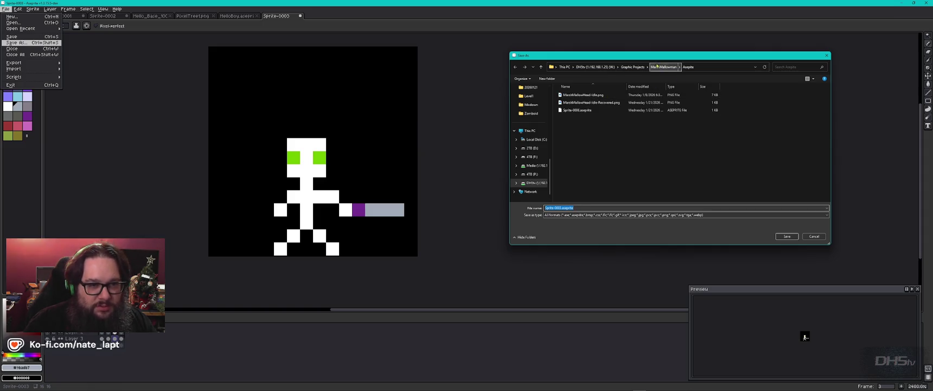
left_click(632, 67)
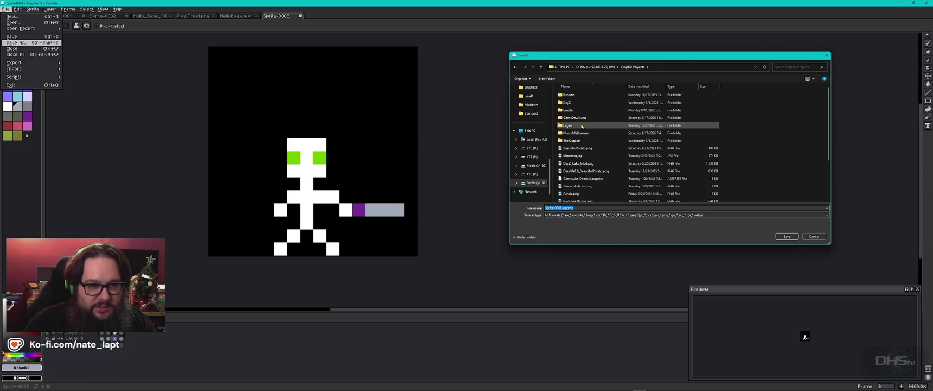
left_click(547, 79)
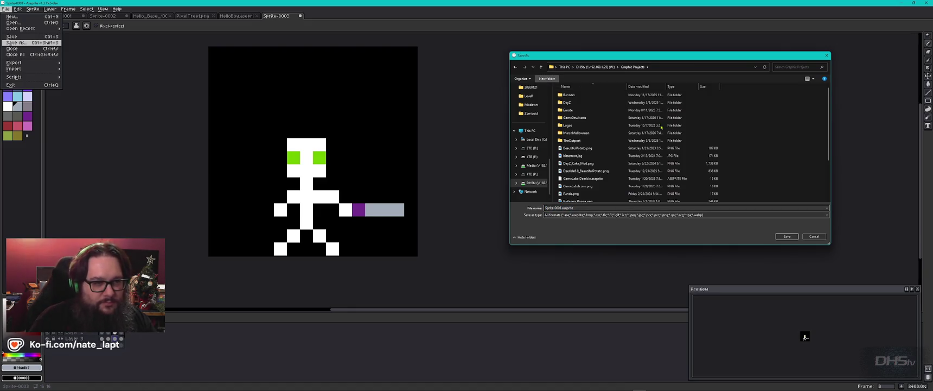
type("Pi")
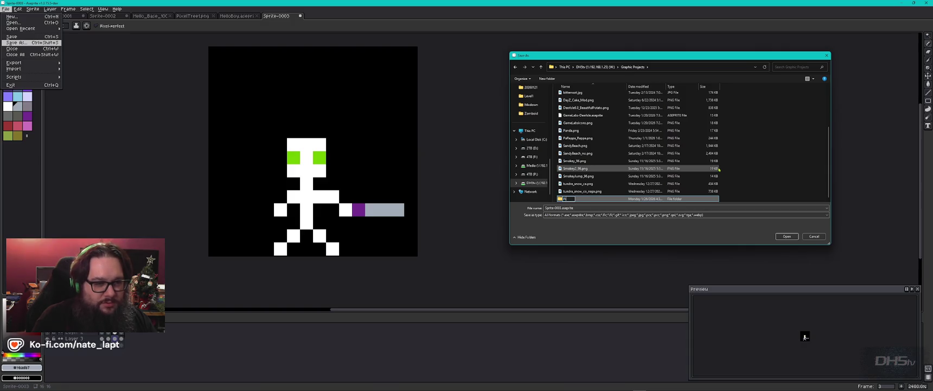
type("xelMan")
key("Return")
Step: Save the sprite as an .aseprite file in PixelMan and return to Godot
double_click(594, 198)
key("BackSpace")
key("Return")
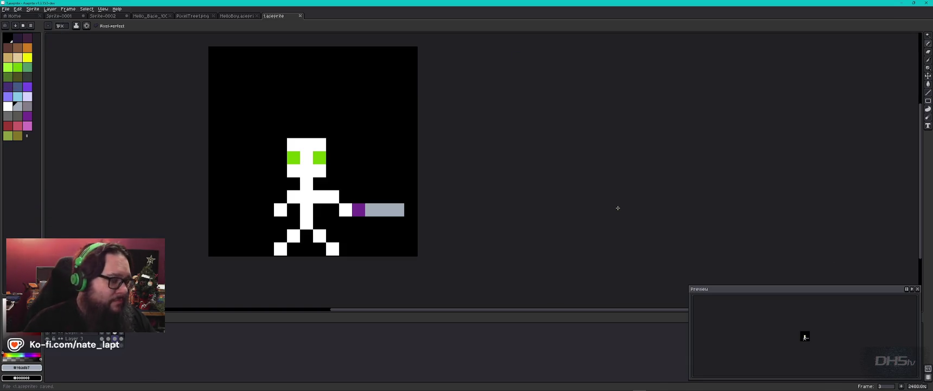
key("alt+Tab")
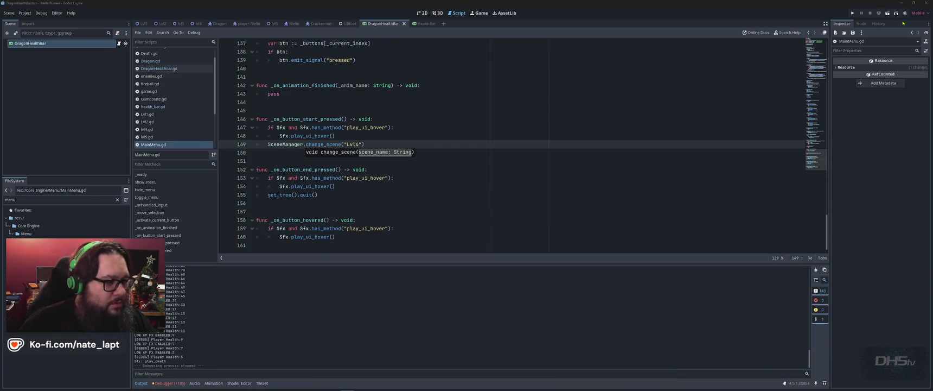
Step: Switch from the Godot script editor to File Explorer at F:\GameDev\Assets\Audio over Freesound
left_click(639, 17)
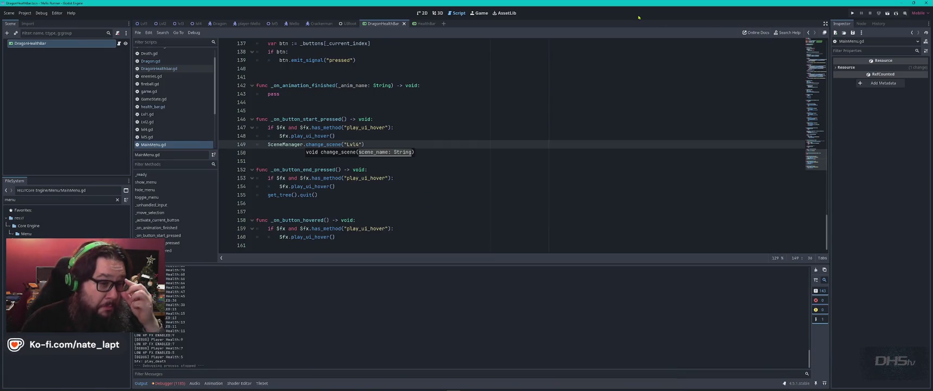
key("alt+Tab")
key("alt+Tab")
key("alt+Tab")
key("alt+Tab")
key("alt+Tab")
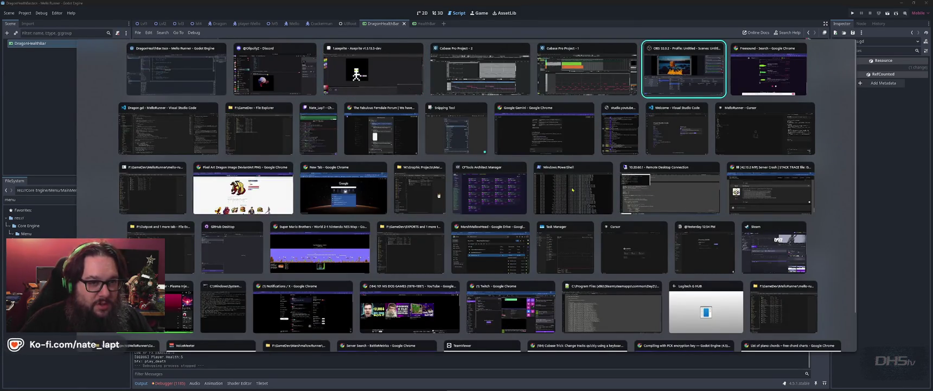
key("Escape")
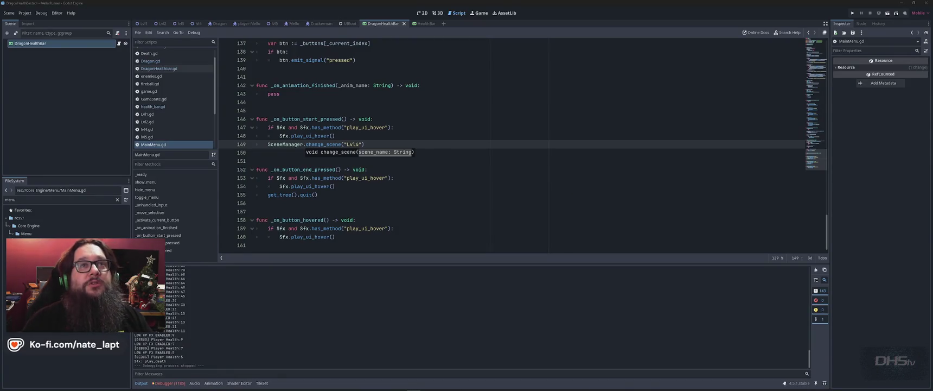
key("alt+Tab")
key("Down")
key("Left")
key("Left")
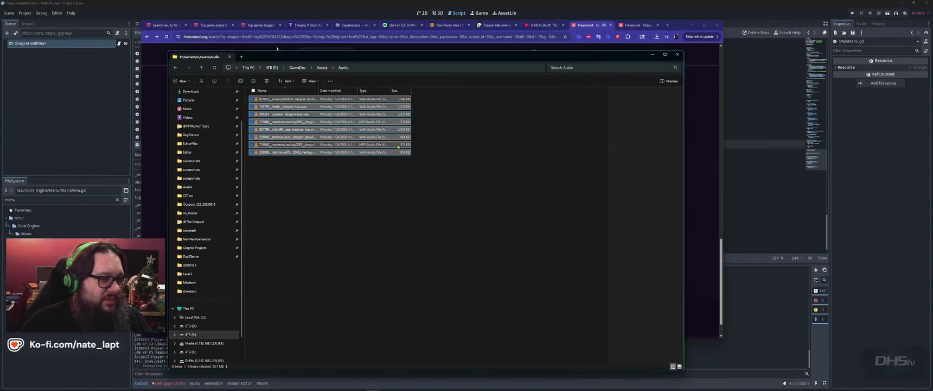
Step: Widen the name column and preview the first dragon roar WAV in the media player
left_click(394, 220)
double_click(319, 91)
left_click(320, 99)
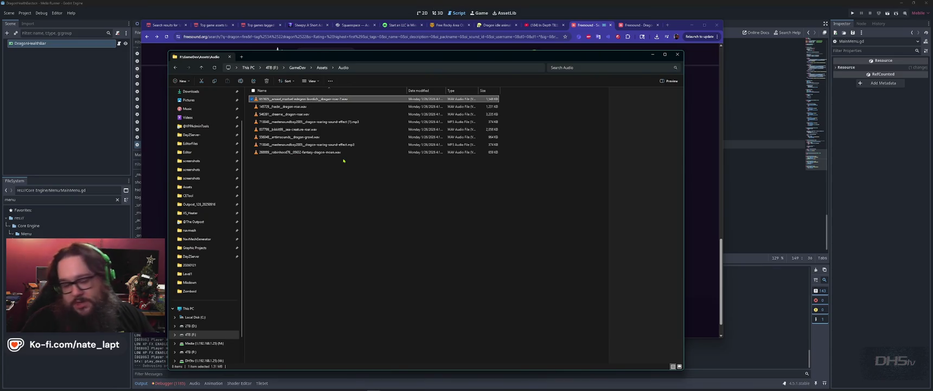
key("Return")
left_click_drag(748, 120, 712, 122)
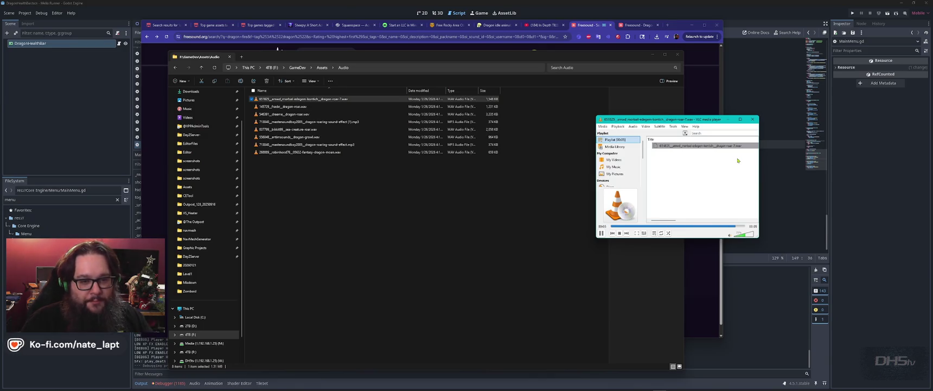
left_click(752, 119)
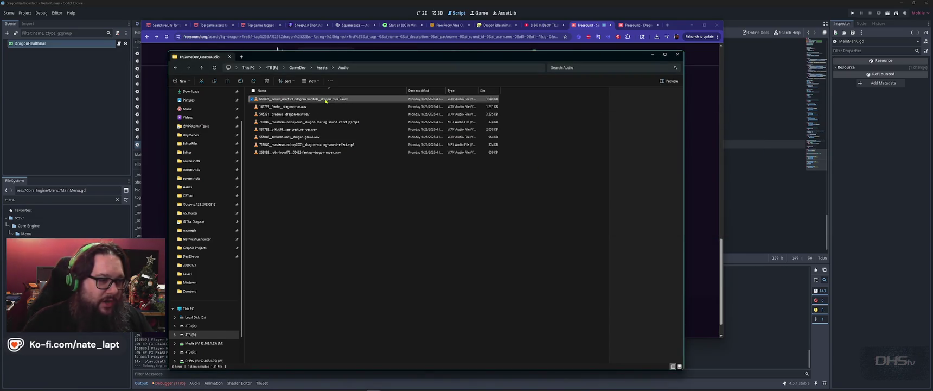
Step: Rename the first dragon roar WAV to DragonGrumble.wav and open a new This PC tab
key("F2")
key("Escape")
left_click(353, 203)
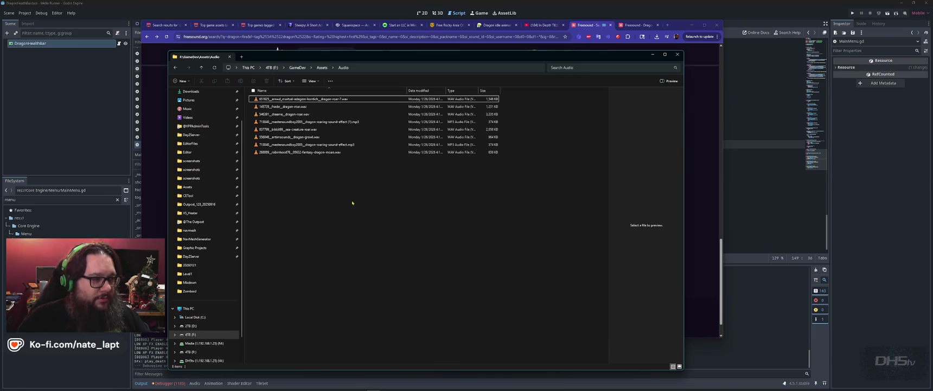
key("Down")
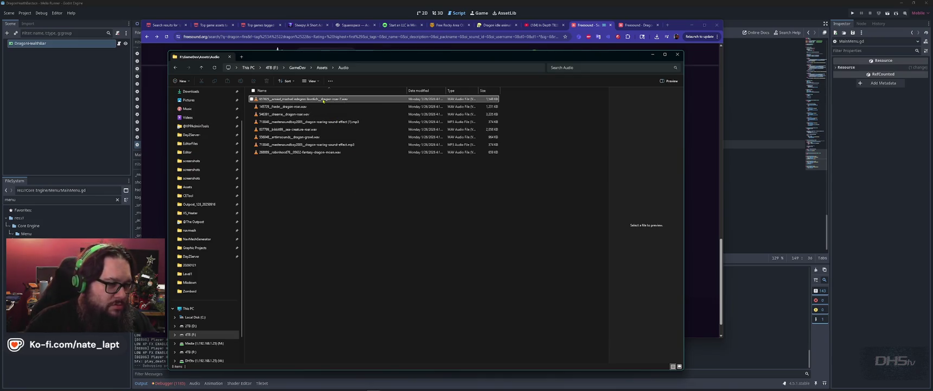
key("F2")
type("DragonGrumble.wav")
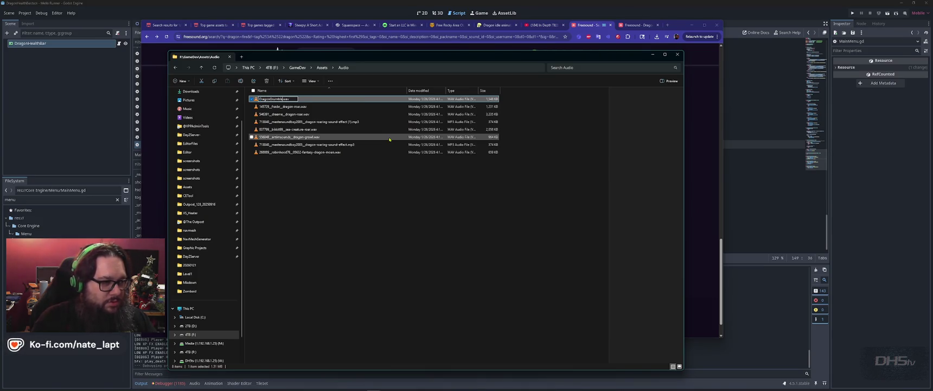
type("Growl")
key("Return")
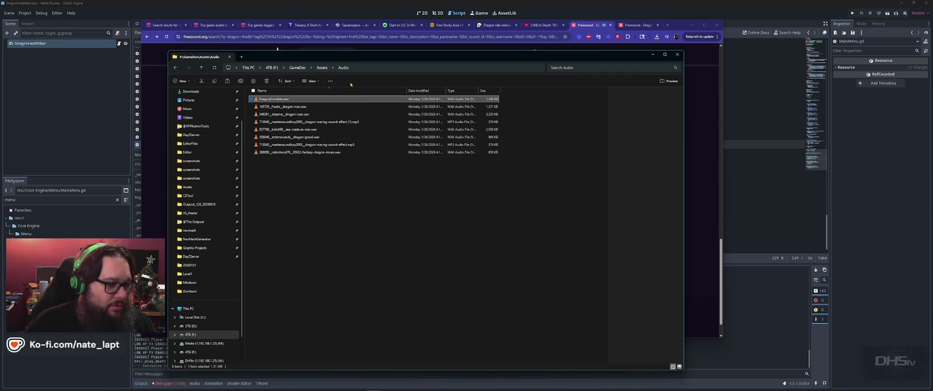
key("ctrl+t")
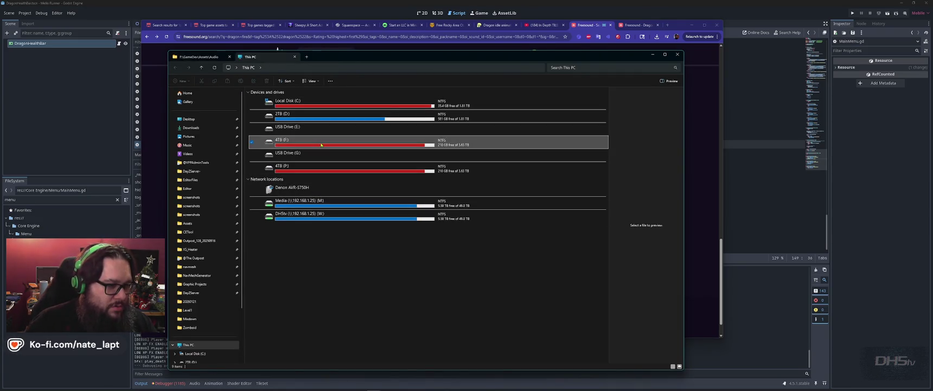
Step: Browse from the 4TB (F:) drive through GameDev, MelloRunner and mello-runner to the game's Audio folder
double_click(353, 145)
key("g")
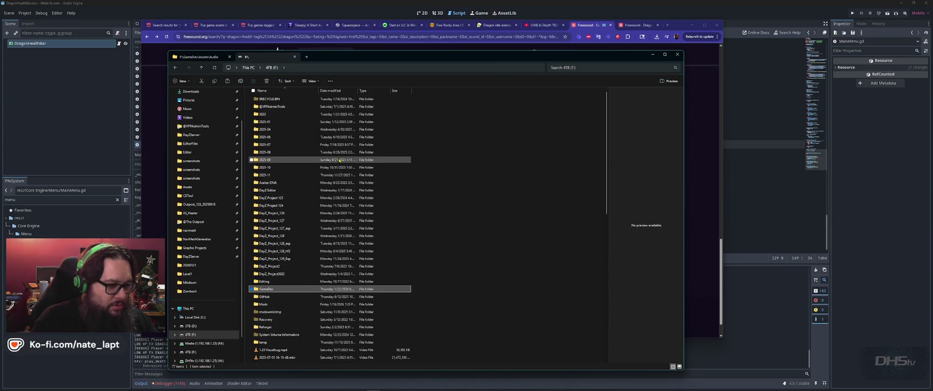
key("Return")
key("m")
key("m")
key("m")
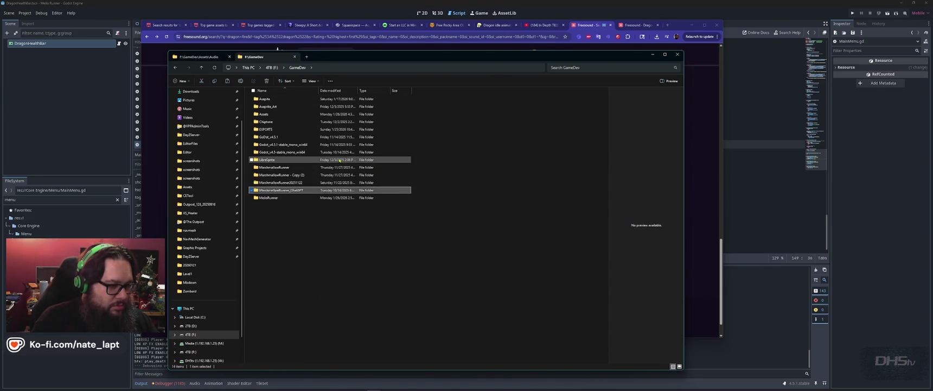
key("Return")
key("m")
key("Return")
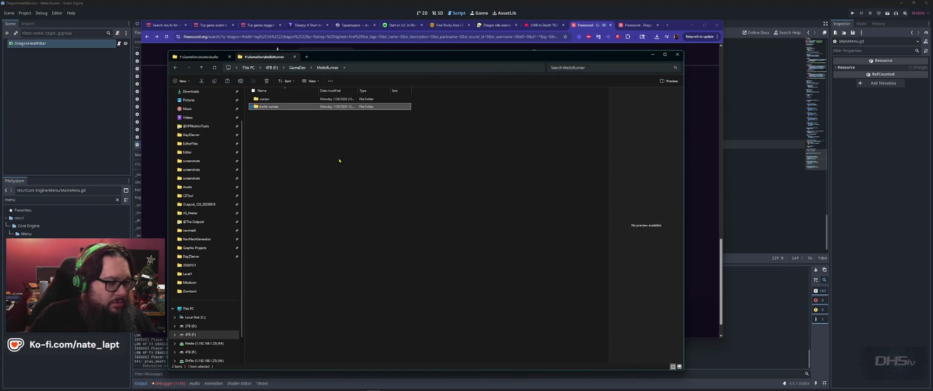
key("Down")
key("Down")
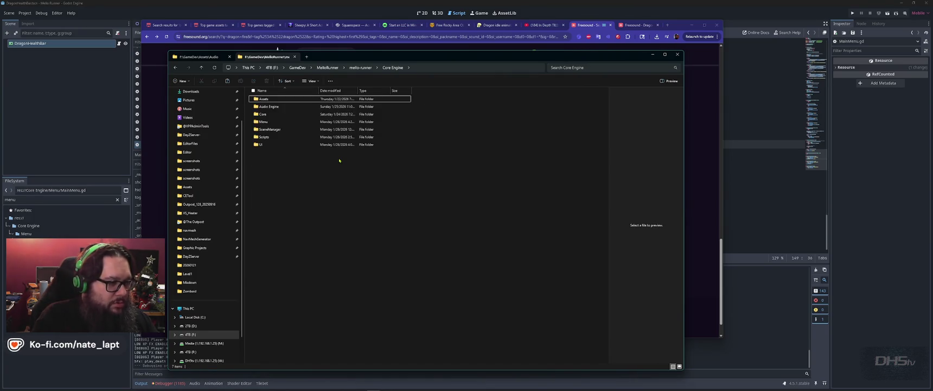
key("Return")
key("Return")
key("Return")
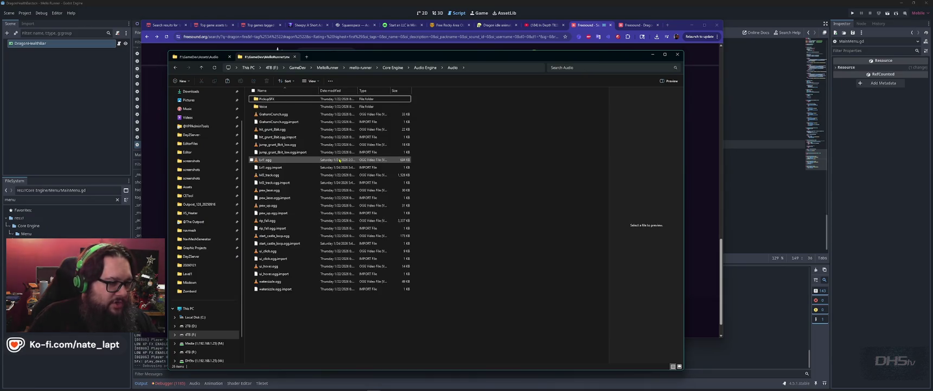
Step: Create a new folder named Dragon there and return to the Freesound results
key("ctrl+shift+n")
type("Dragon")
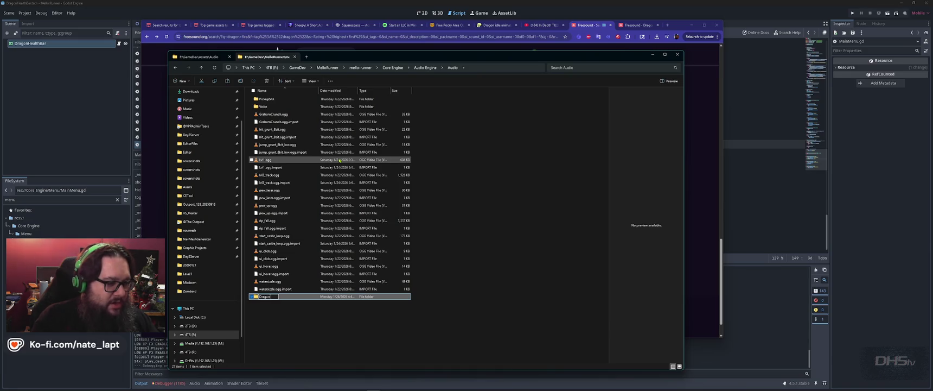
key("Return")
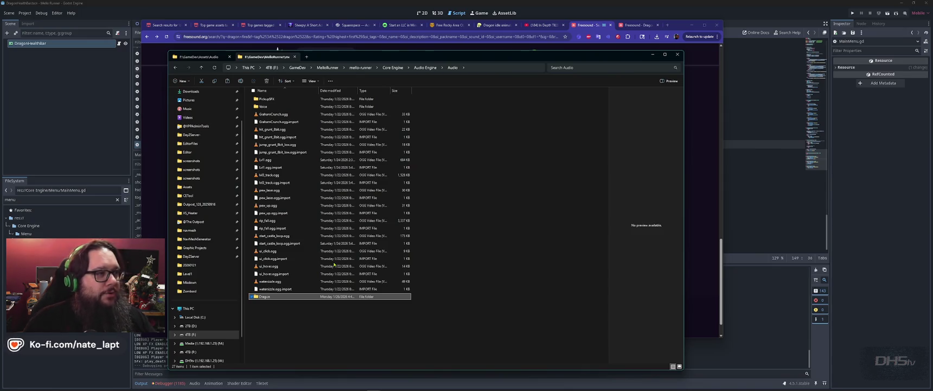
key("alt+Tab")
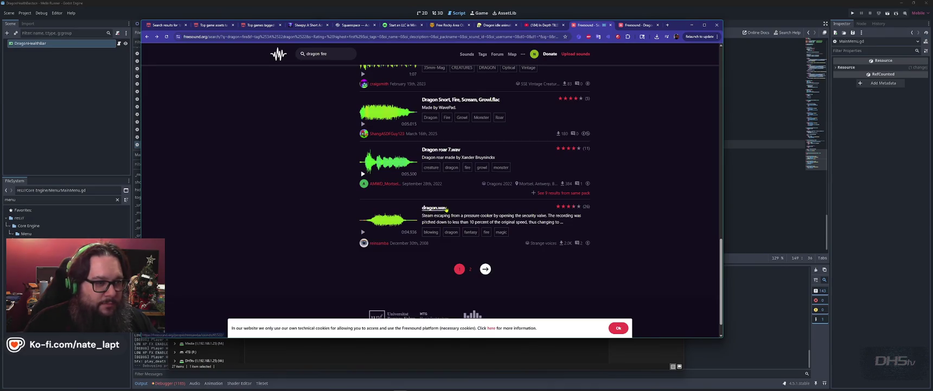
key("ctrl+Tab")
key("ctrl+shift+Tab")
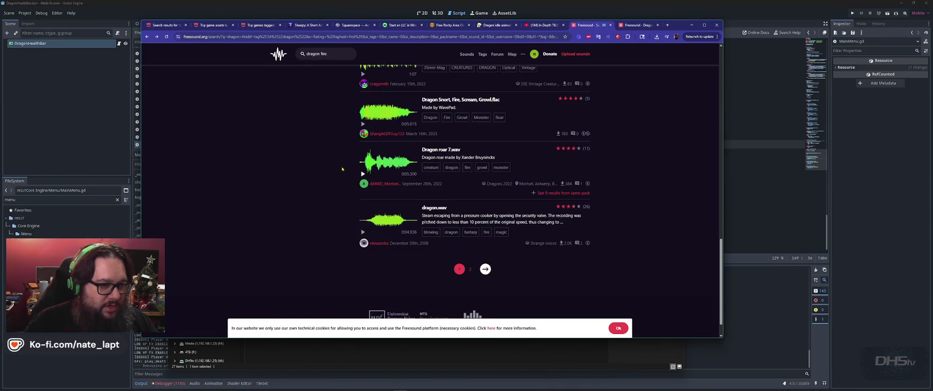
key("ctrl+Tab")
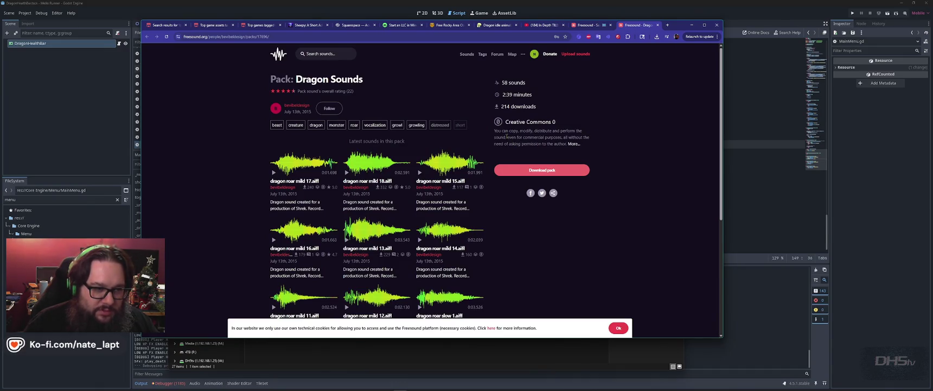
left_click(573, 144)
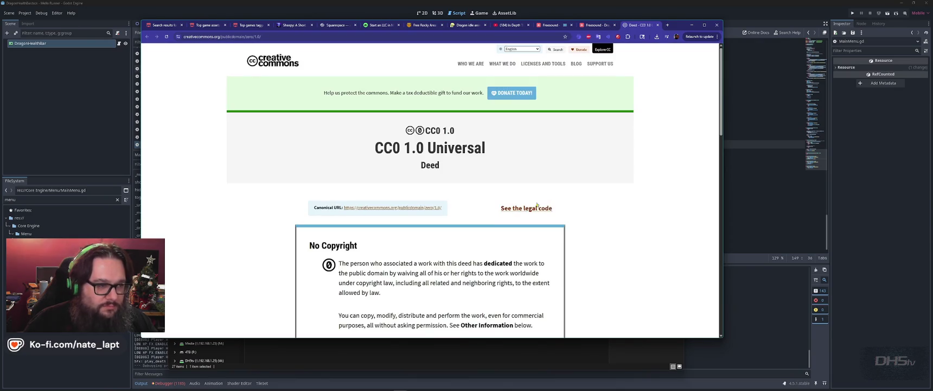
scroll(370, 203, "down", 3)
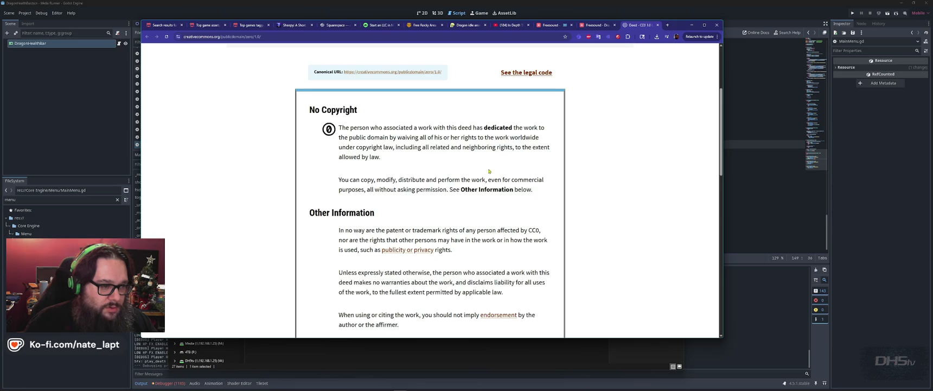
scroll(489, 171, "down", 4)
scroll(192, 217, "down", 1)
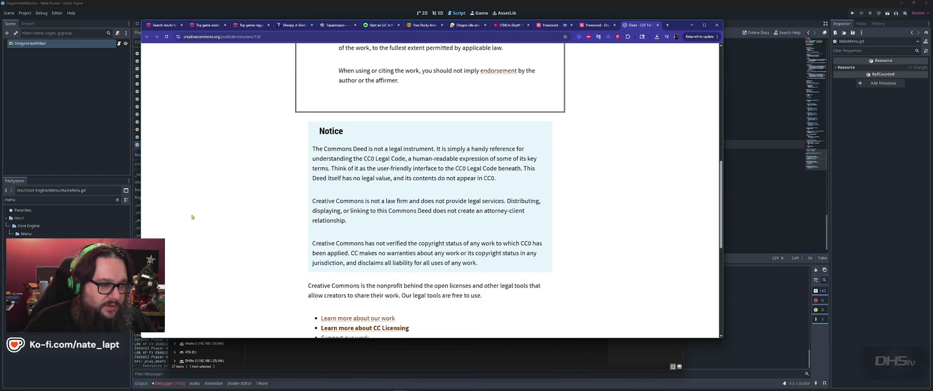
key("ctrl+w")
key("ctrl+shift+Tab")
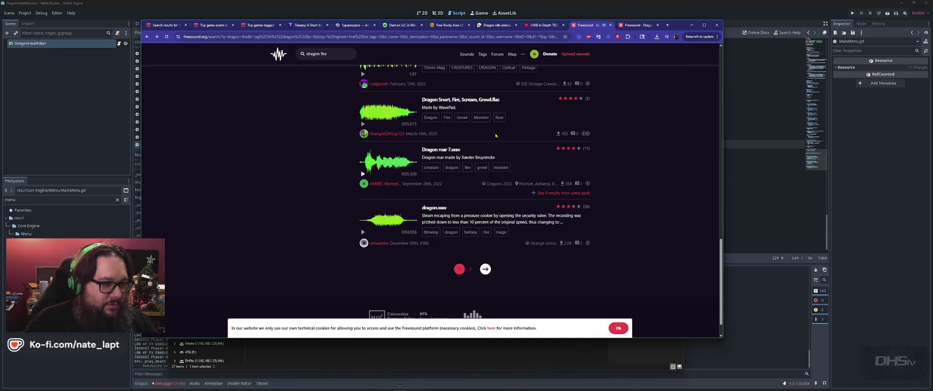
key("alt+Tab")
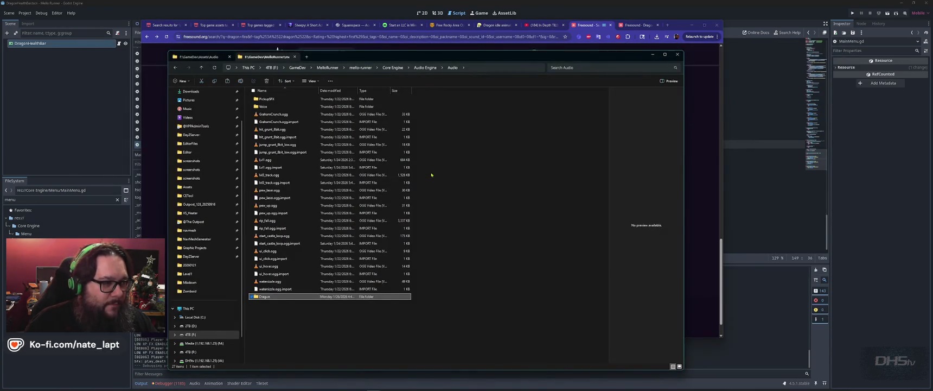
Step: Switch to the GameDev\Assets\Audio tab and select the DragonGrumble file
key("ctrl+shift+Tab")
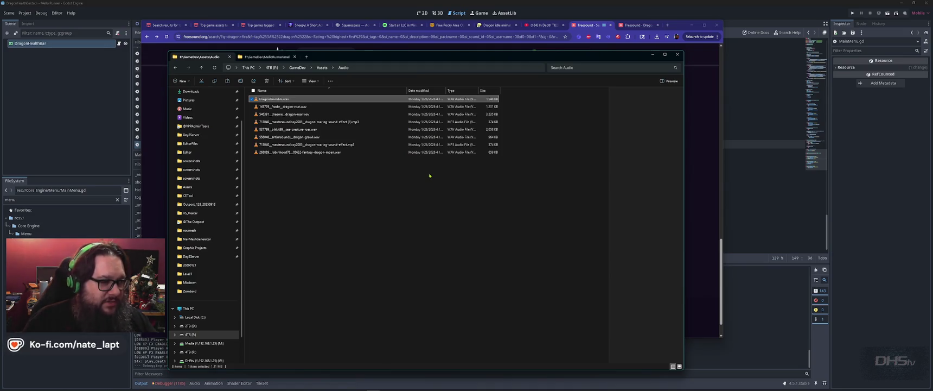
left_click(356, 243)
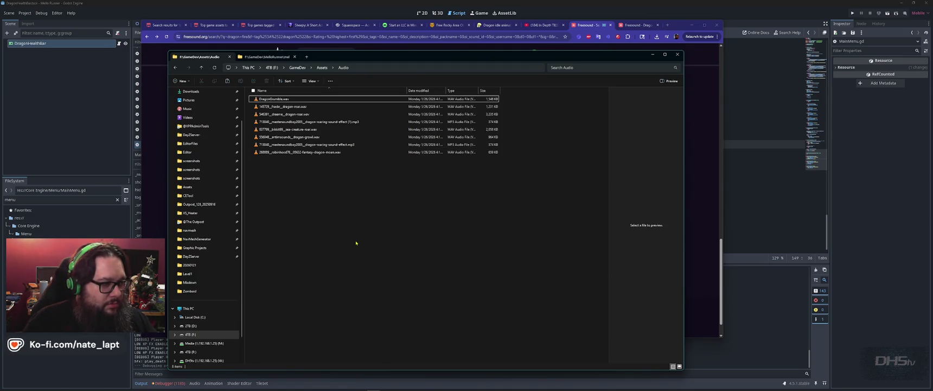
left_click(274, 99)
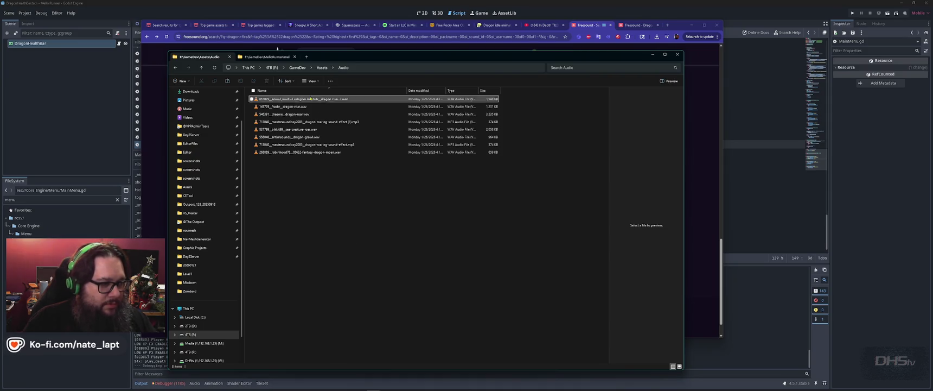
Step: Download Dragon Roar.wav from Freesound, dismiss the donation prompt, and return to File Explorer
key("alt+Tab")
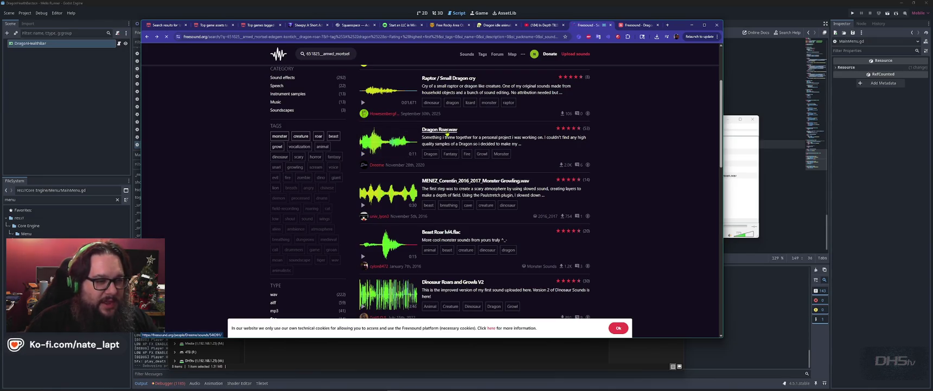
left_click(442, 131)
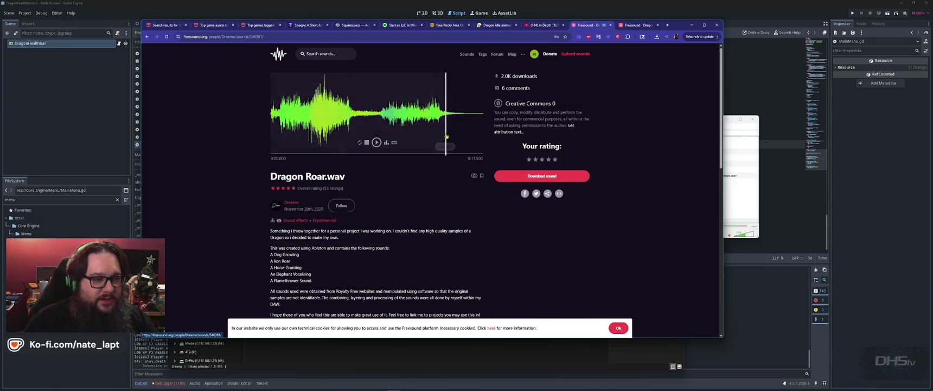
left_click(553, 179)
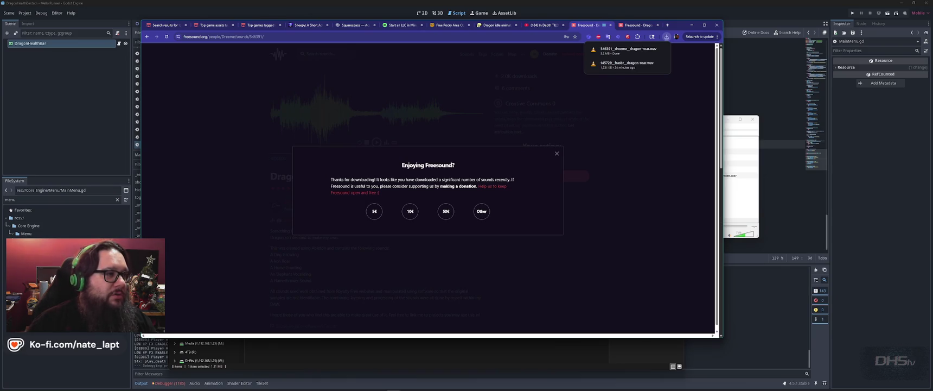
left_click(708, 195)
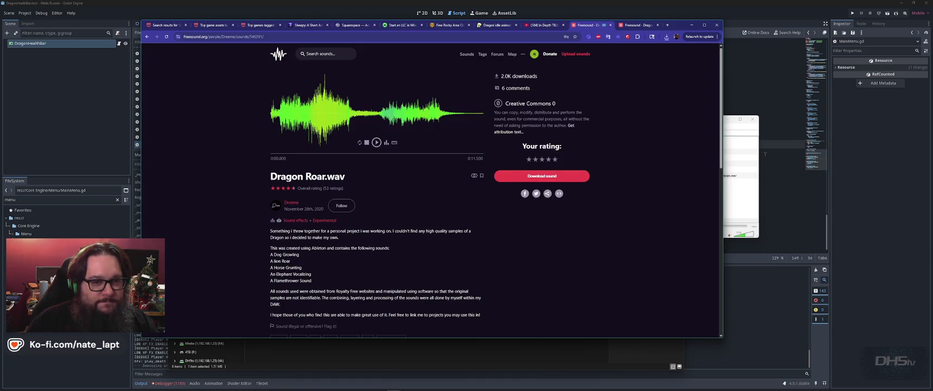
key("alt+Tab")
left_click(277, 49)
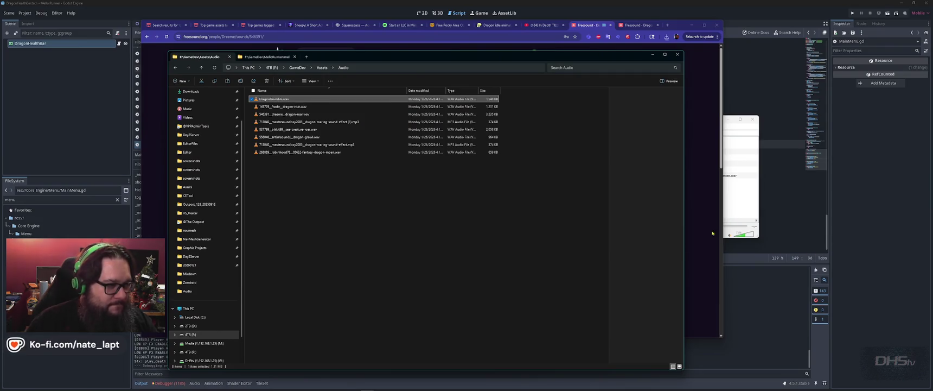
Step: Move DragonGrumble.wav into the MelloRunner Dragon folder and audition the Lion Roar and Dragon growl clips
mouse_move(274, 99)
left_mouse_down()
mouse_move(266, 56)
mouse_move(319, 107)
mouse_move(668, 162)
left_mouse_up()
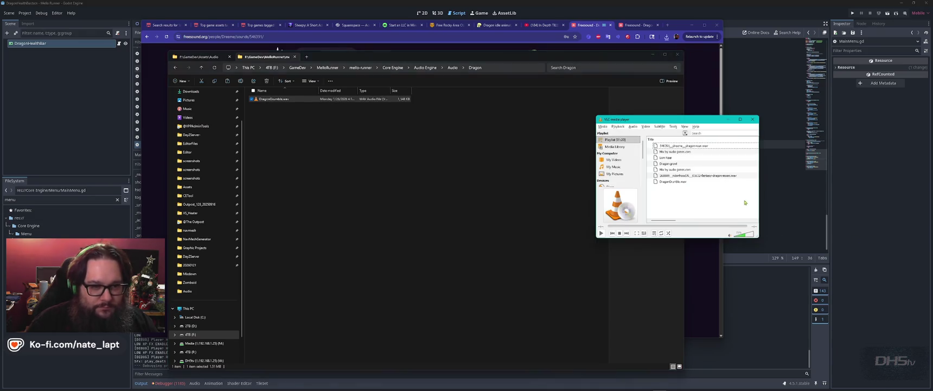
double_click(669, 159)
double_click(669, 163)
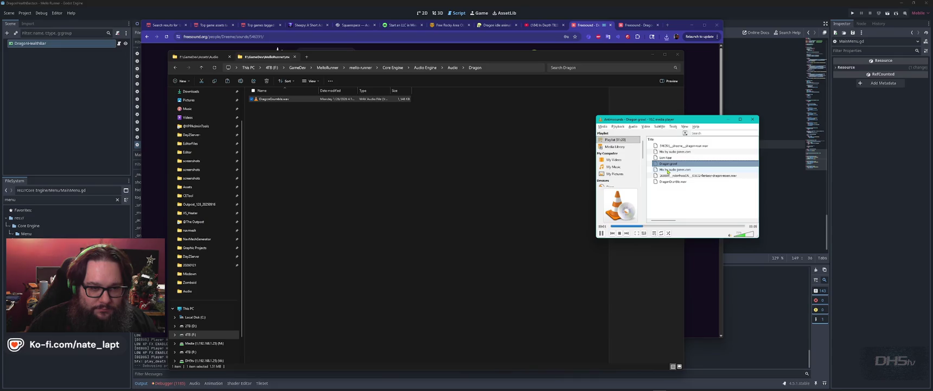
Step: Audition the 546391 and 556048 clips and rename the 556048 dragon growl to DragonGrumble2.wav
left_click(200, 56)
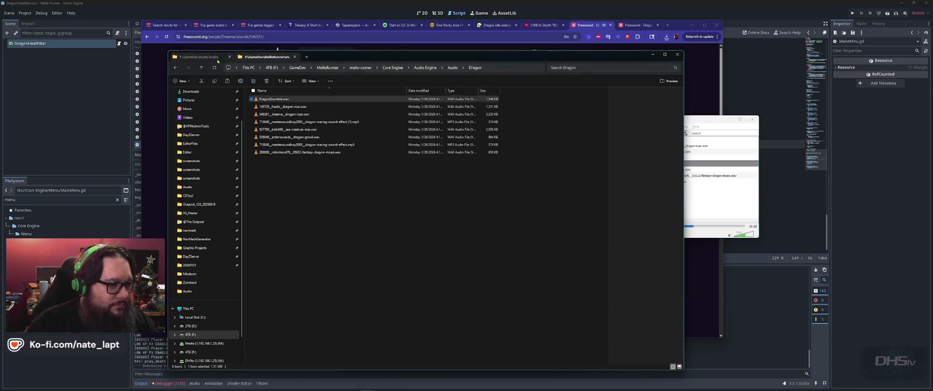
double_click(285, 113)
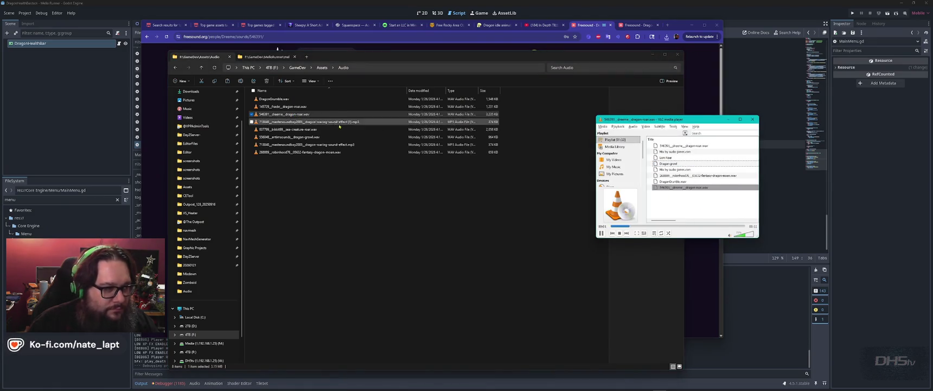
double_click(298, 137)
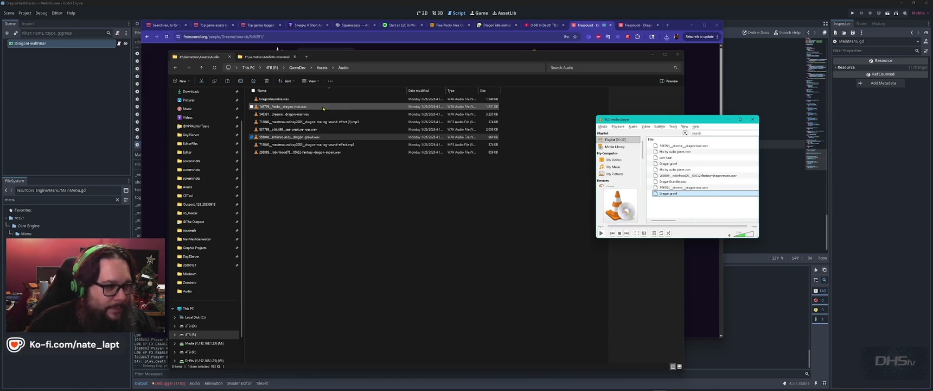
left_click(339, 145)
key("F2")
type("DragonGrumble2.wav")
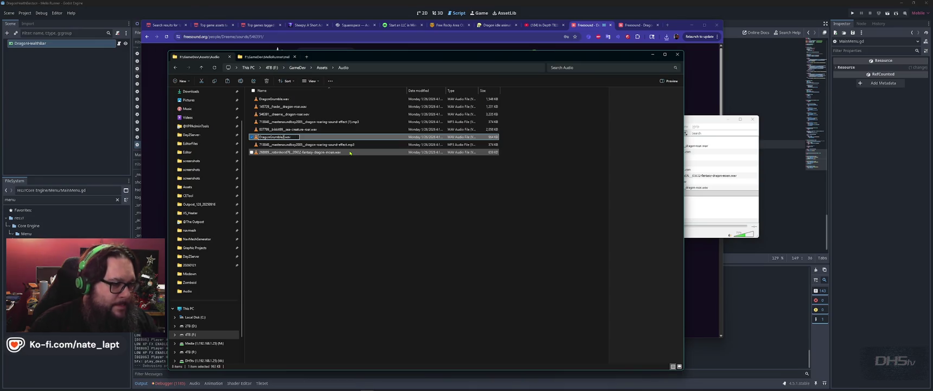
key("Return")
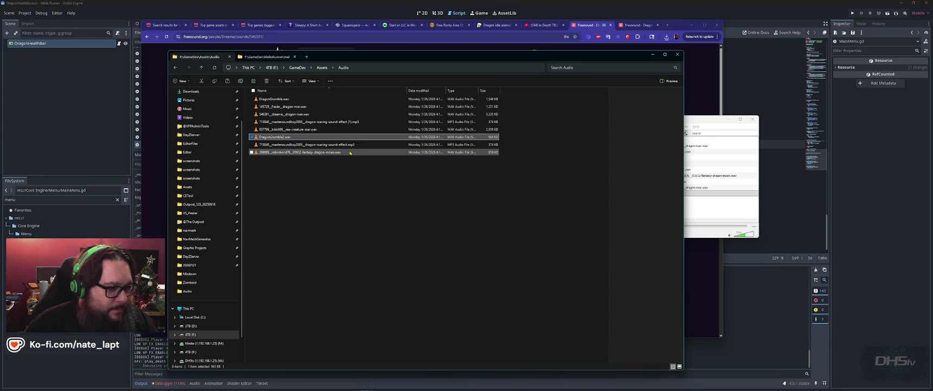
Step: Audition the 713040 dragon roaring MP3, the 268889 moan and the audio-joiner mix, then close the player
left_click(305, 145)
double_click(305, 145)
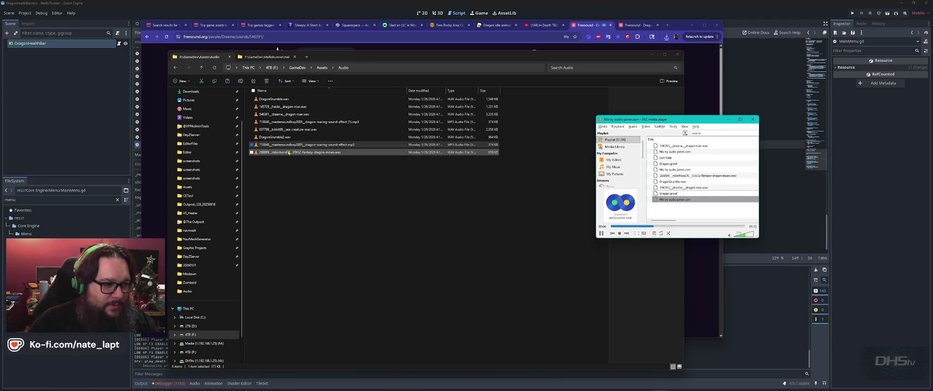
double_click(289, 152)
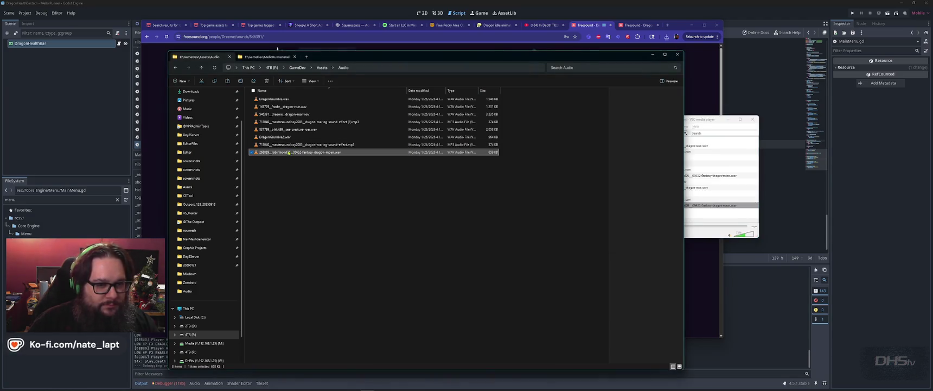
double_click(676, 199)
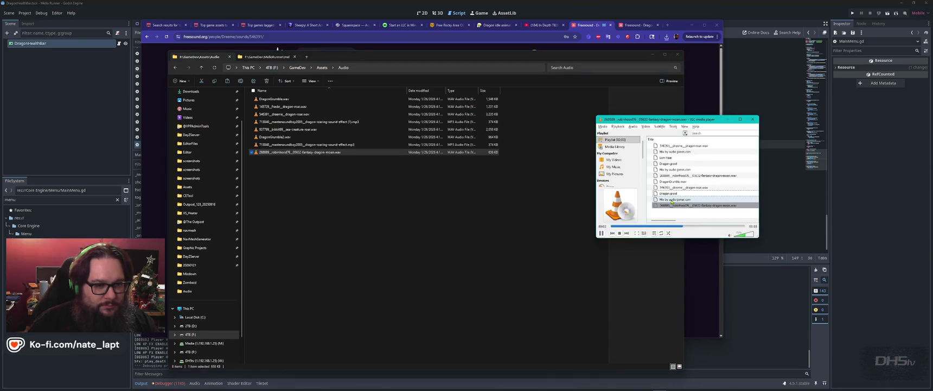
left_click(675, 227)
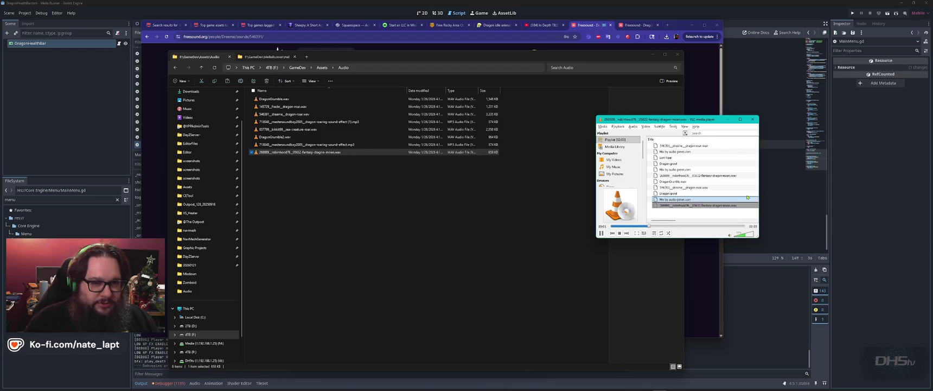
left_click(753, 119)
Step: Rename the dragon roaring sound effect MP3 to DragonFlying.mp3
left_click(304, 145)
key("F2")
type("D")
type("nF")
type("g")
key("Return")
left_click(302, 153)
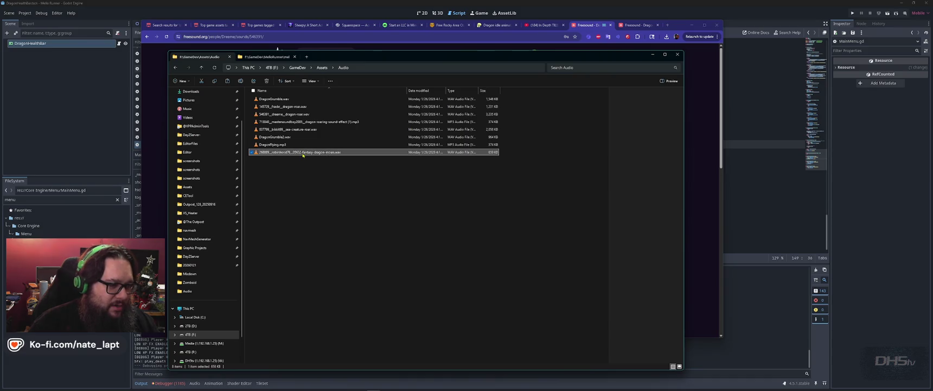
Step: Preview the robinhood76 clip, then copy DragonGrumble2.wav and DragonFlying.mp3 into the Dragon folder
double_click(302, 154)
left_click(298, 139)
left_click(275, 145, "ctrl")
left_click(277, 153, "ctrl")
key("ctrl+Tab")
key("ctrl+v")
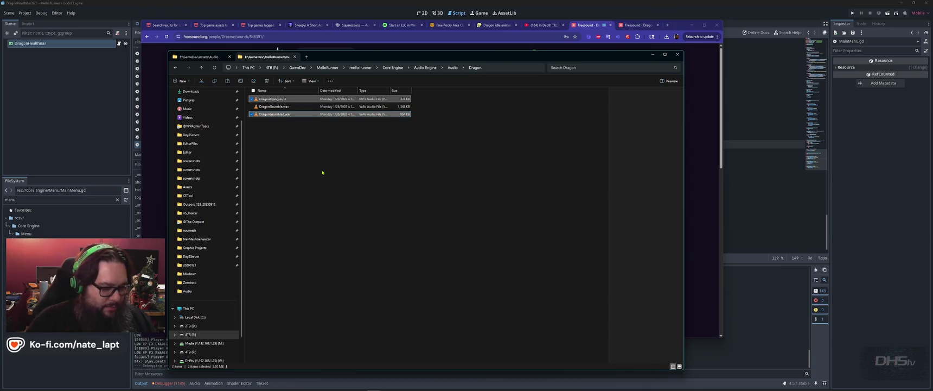
Step: Launch Audacity from the Start search
key("super")
type("audacity")
key("Return")
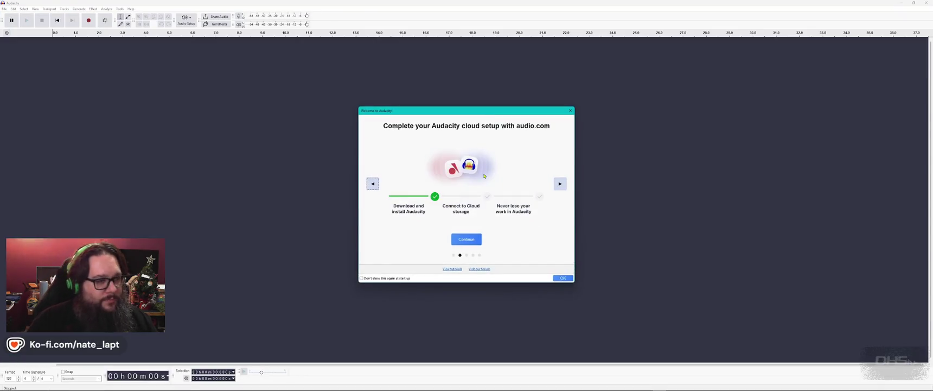
Step: Dismiss Audacity's welcome dialog and import DragonFlying.mp3 by dragging it in from Explorer
left_click(459, 245)
key("alt+Tab")
left_click(271, 99)
mouse_move(271, 98)
left_mouse_down()
mouse_move(281, 105)
mouse_move(79, 121)
left_mouse_up()
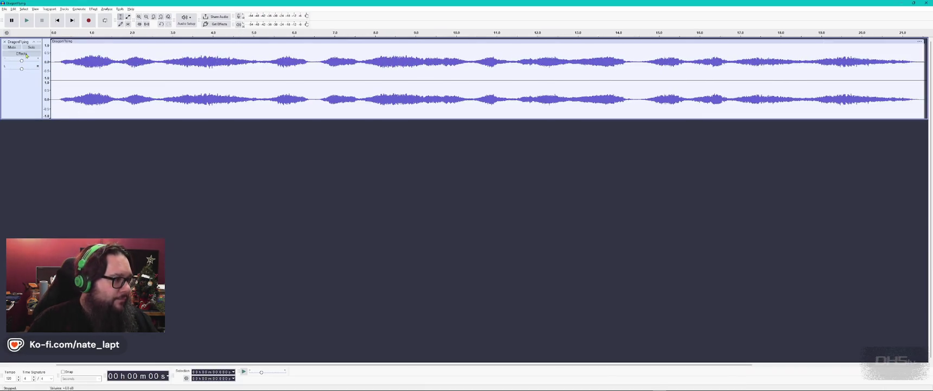
Step: Export DragonFlying as Ogg into a new Dragon folder under AudioProjects\MelloRunner
left_click(5, 9)
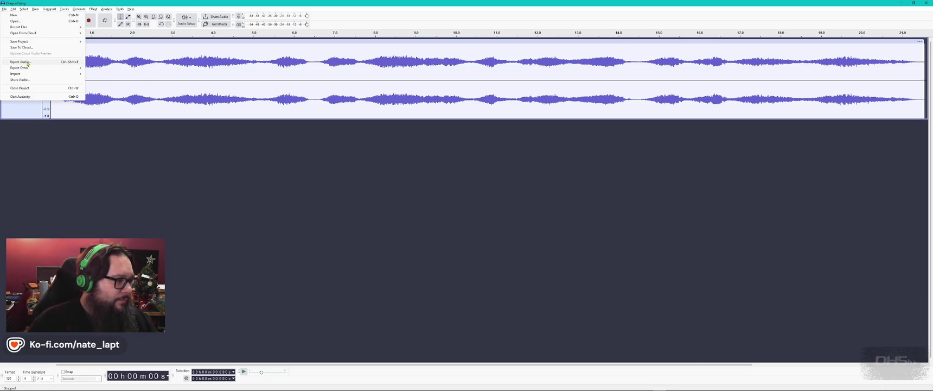
left_click(103, 74)
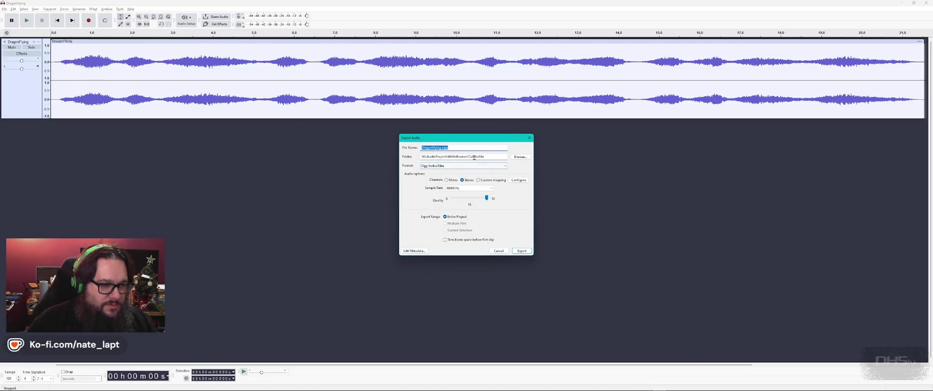
left_click(520, 157)
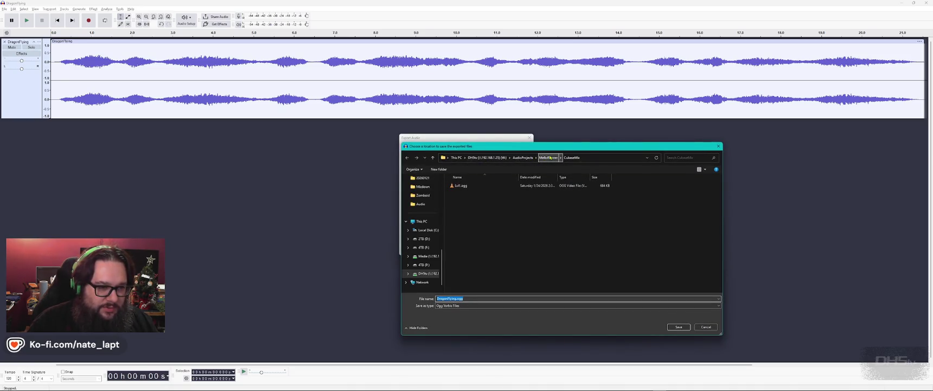
left_click(548, 157)
left_click(441, 170)
type("Dragon")
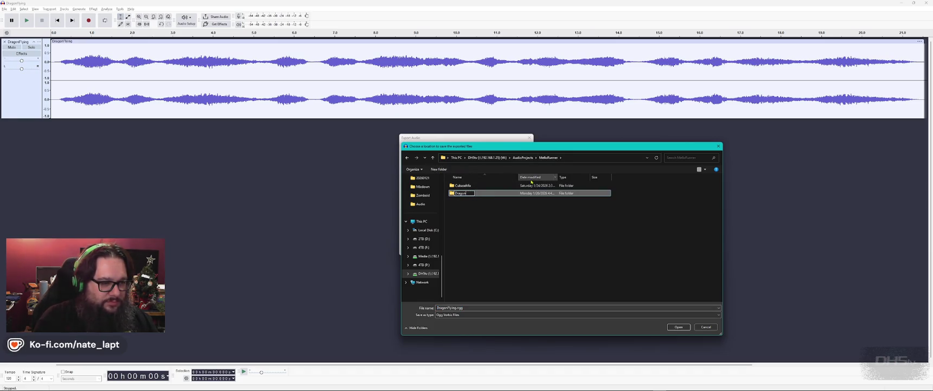
key("Return")
key("Return")
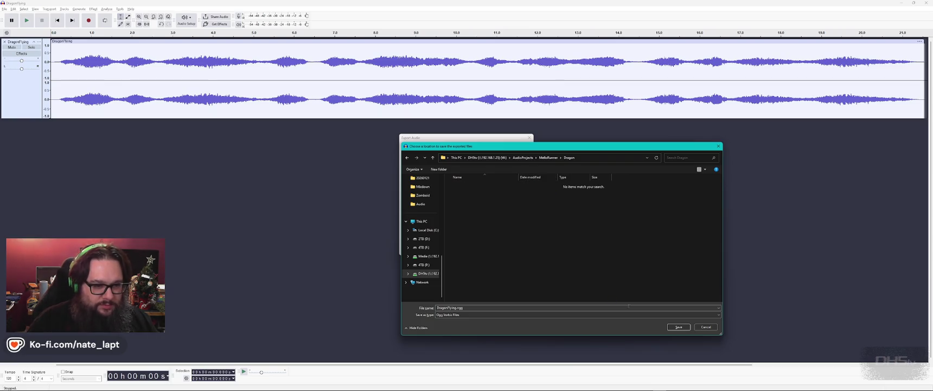
left_click(678, 326)
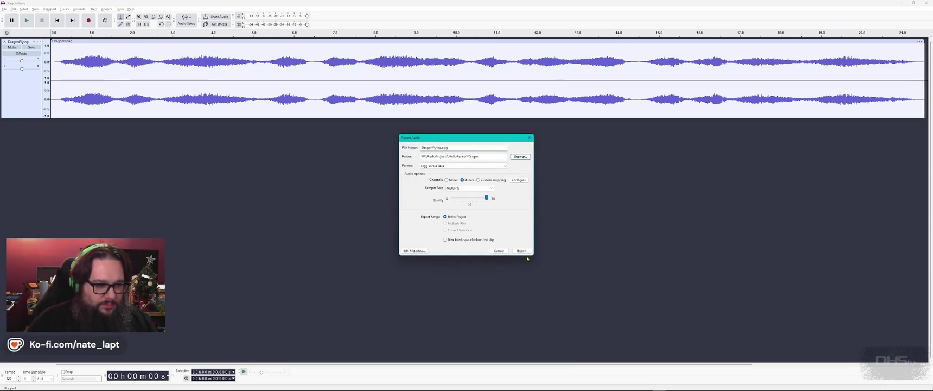
left_click(527, 254)
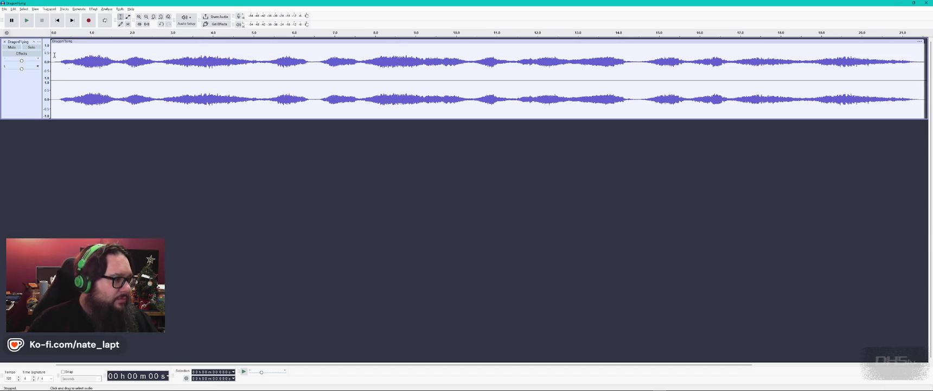
key("alt+Tab")
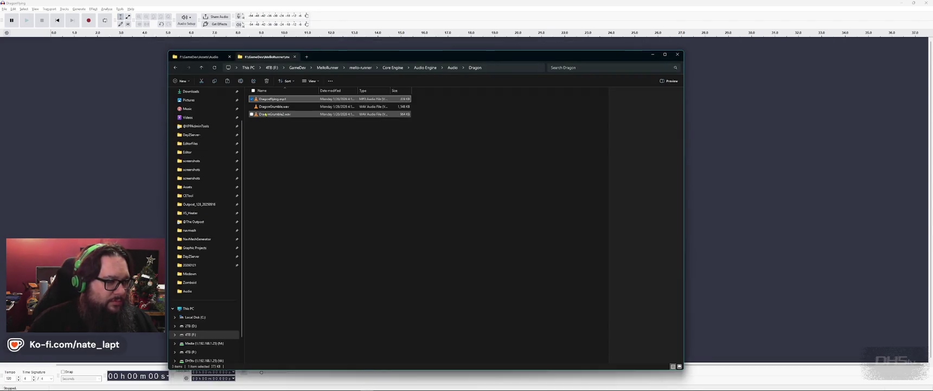
Step: Export DragonGrumble.wav as an Ogg file from Audacity, then remove its track
left_click_drag(271, 106, 73, 123)
left_click(4, 9)
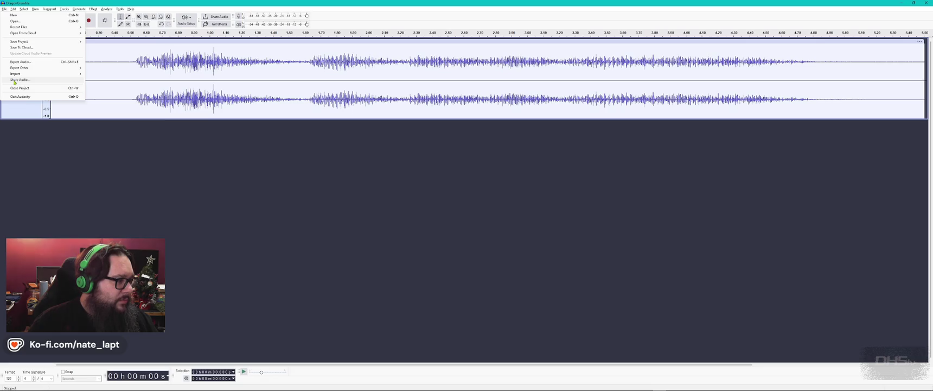
left_click(21, 61)
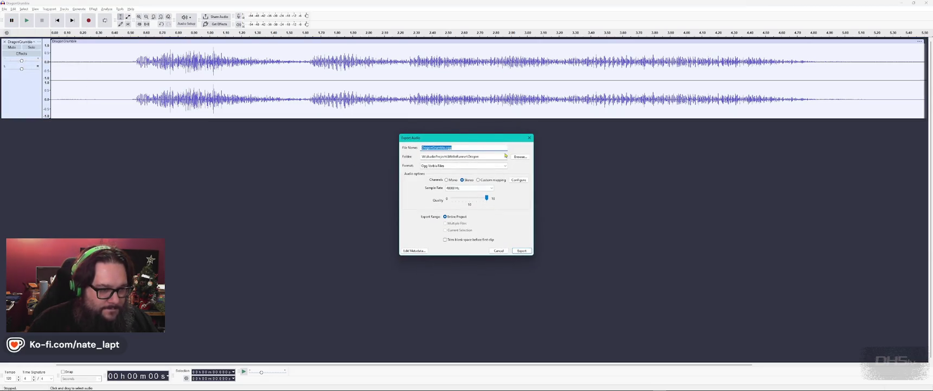
left_click(522, 251)
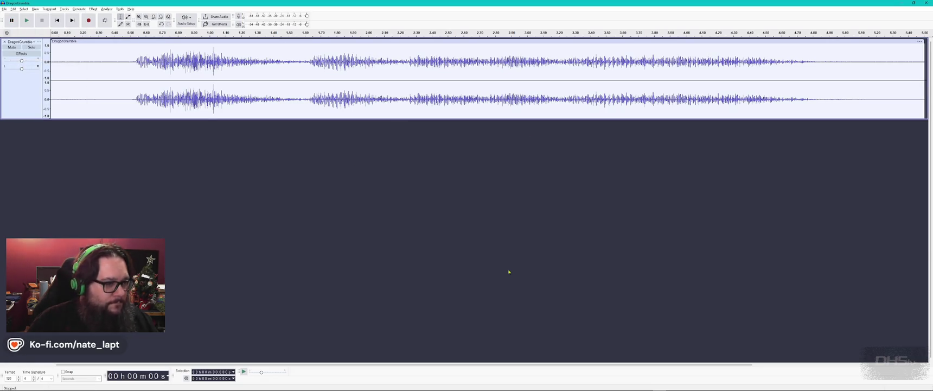
left_click(5, 42)
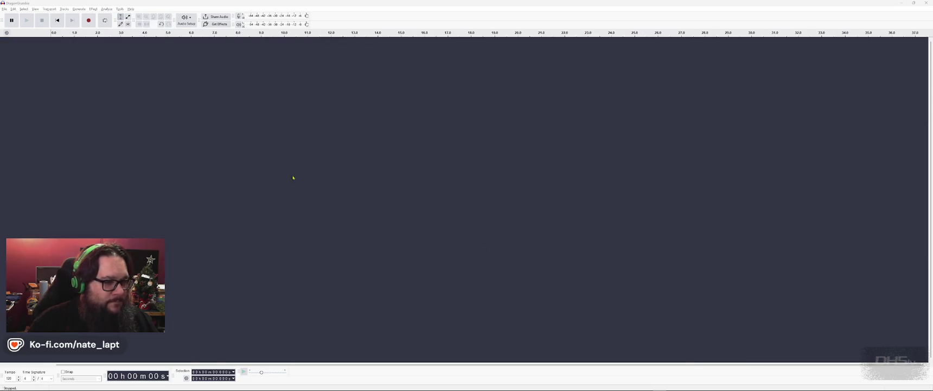
Step: Export DragonGrumble2.wav as an Ogg file, remove its track, and close Audacity
key("alt+Tab")
left_click_drag(276, 114, 93, 122)
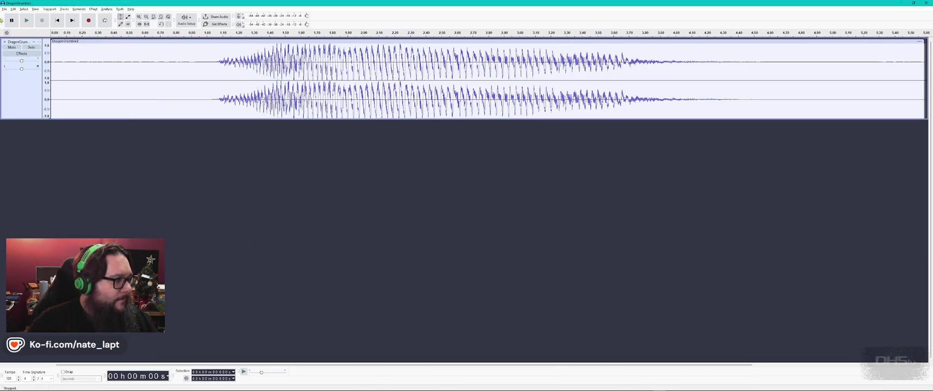
left_click(5, 9)
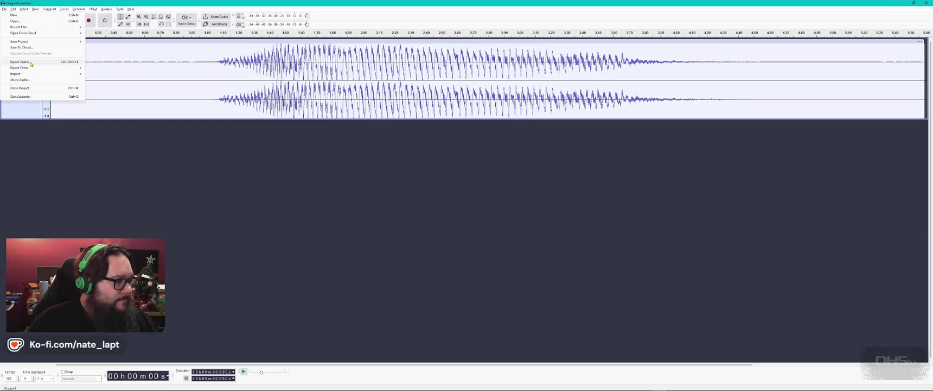
left_click(20, 62)
left_click(521, 252)
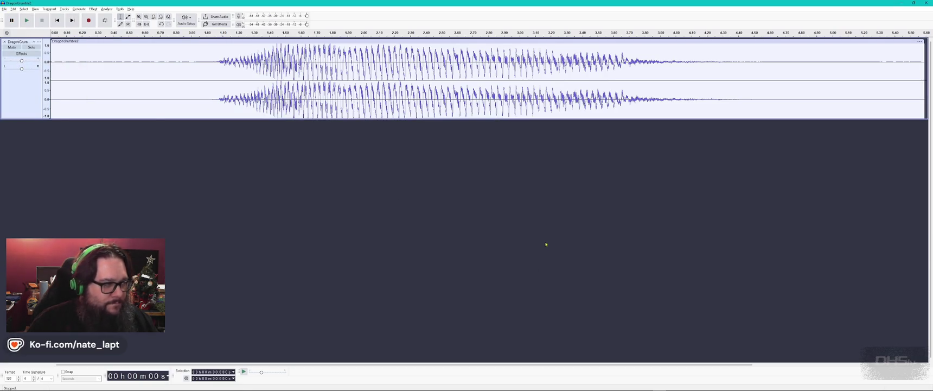
left_click(5, 42)
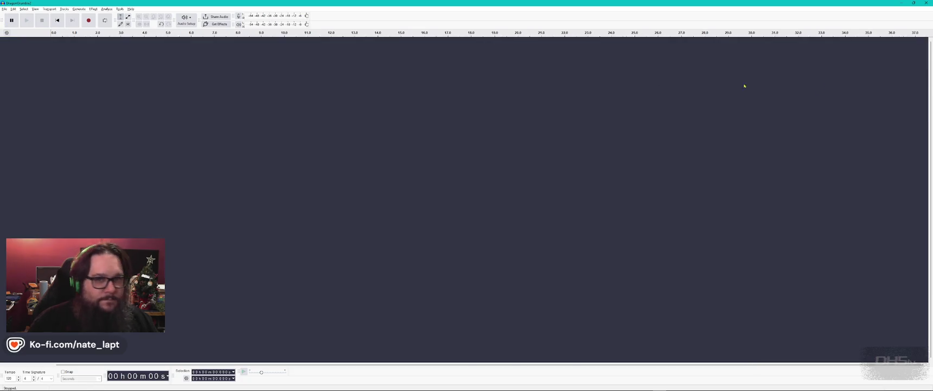
left_click(927, 2)
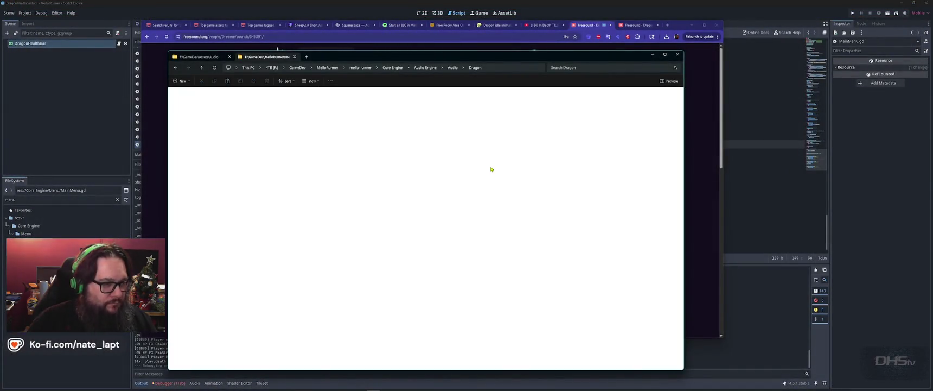
Step: Copy the three Ogg files from W:\AudioProjects\MelloRunner\Dragon into the game's Audio\Dragon folder
key("ctrl+t")
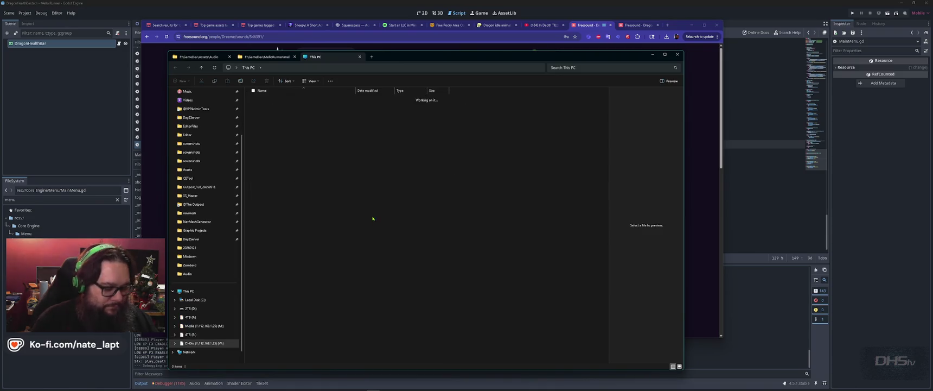
left_click(366, 215)
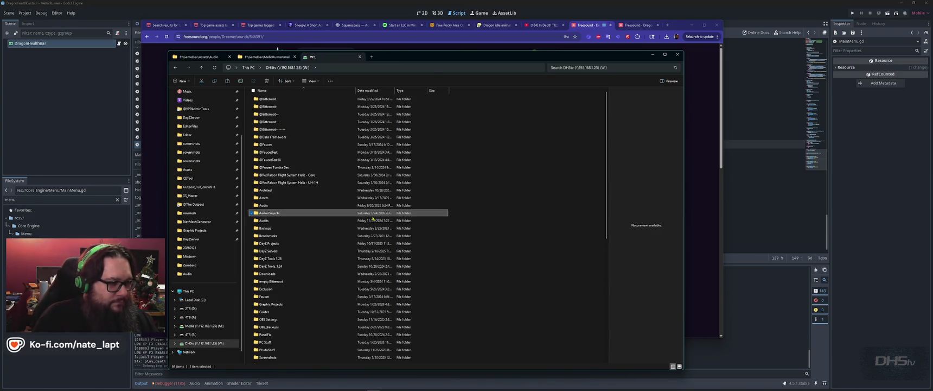
double_click(372, 215)
key("m")
key("Return")
key("d")
key("Return")
key("ctrl+a")
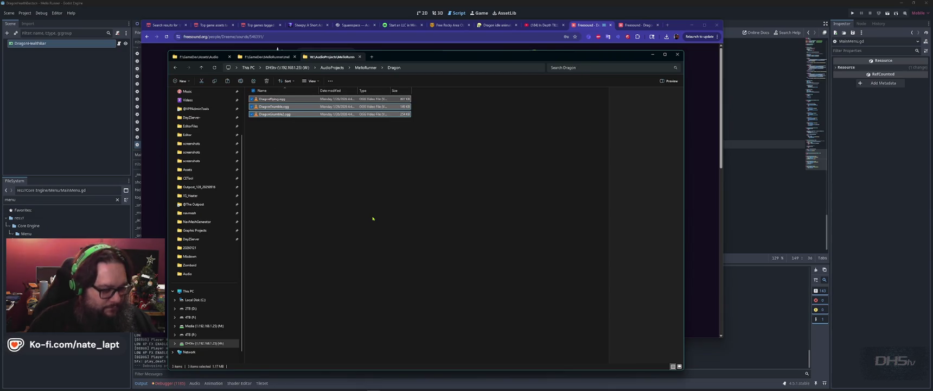
key("ctrl+shift+Tab")
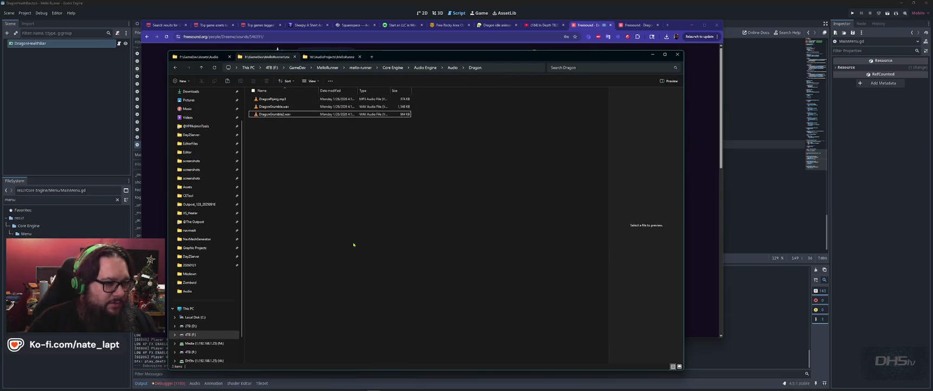
key("ctrl+v")
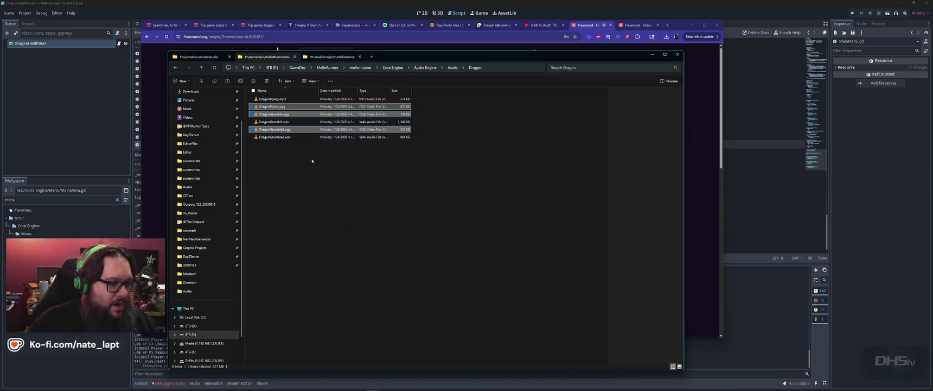
Step: Deselect the files, bring Godot back to the front, and filter the FileSystem by 'dragon'
left_click(377, 243)
key("alt+Tab")
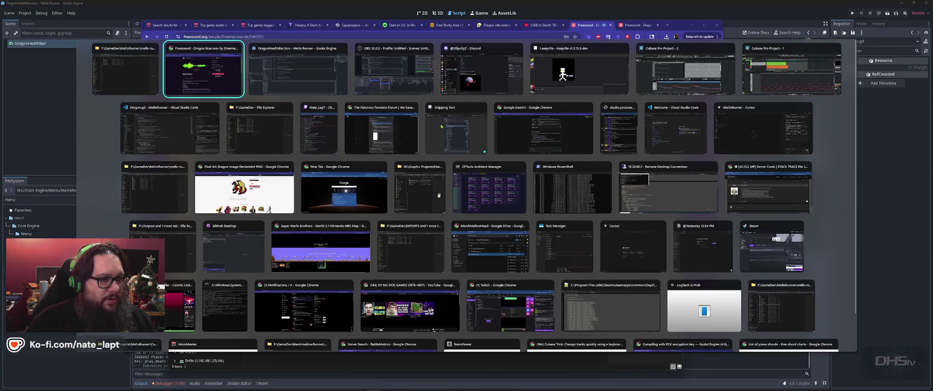
key("alt+Tab")
key("alt+Tab")
key("alt+shift+Tab")
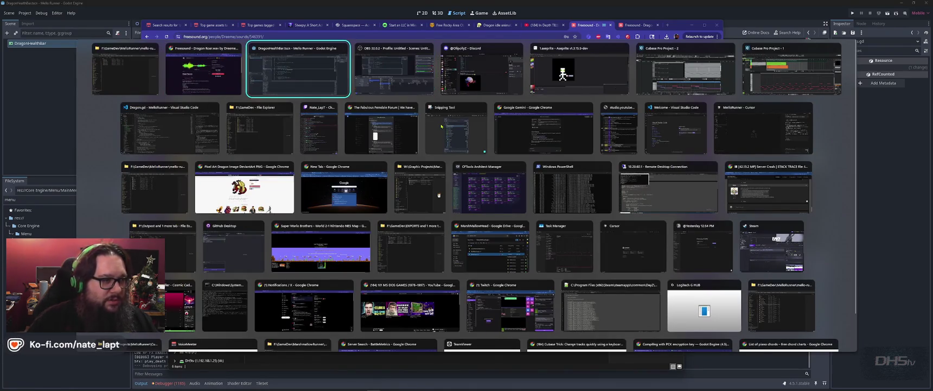
type("dragon")
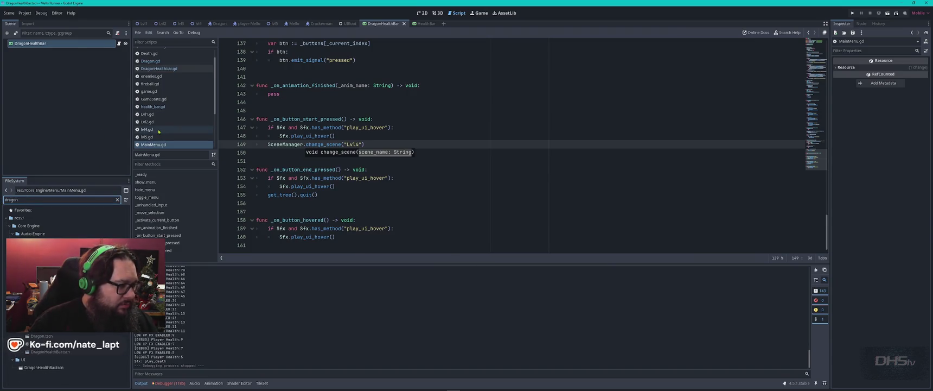
Step: Restore lvl4.gd line 16 to 1.0 and save it, with the FileSystem filtered to 'sfx'
left_click(159, 132)
type("s")
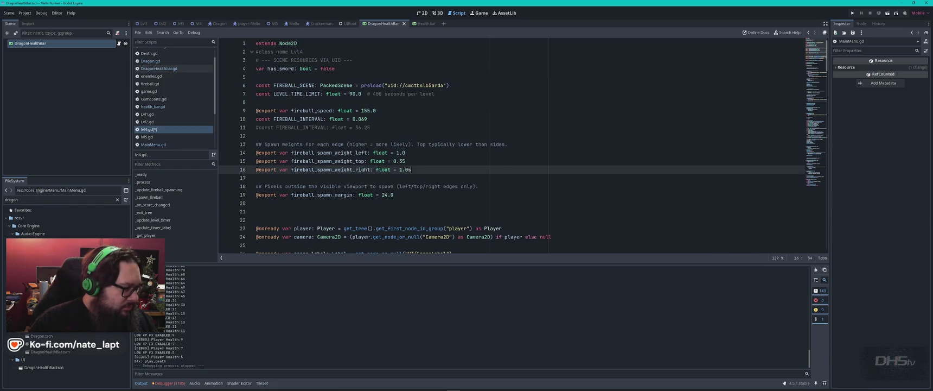
double_click(37, 199)
type("sfx")
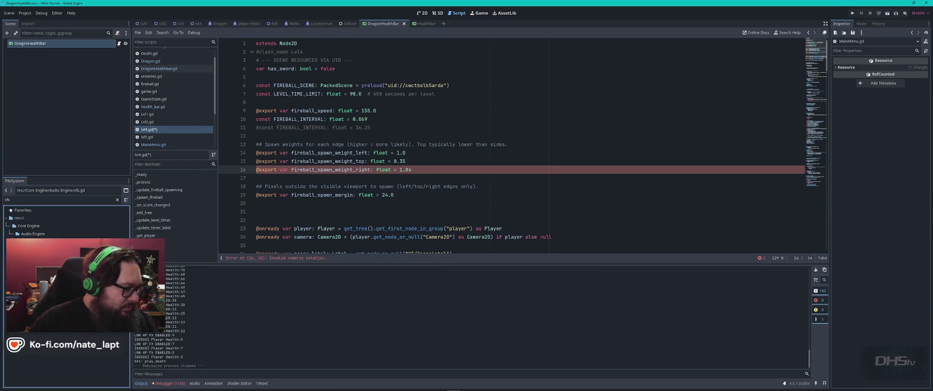
double_click(33, 241)
left_click(158, 130)
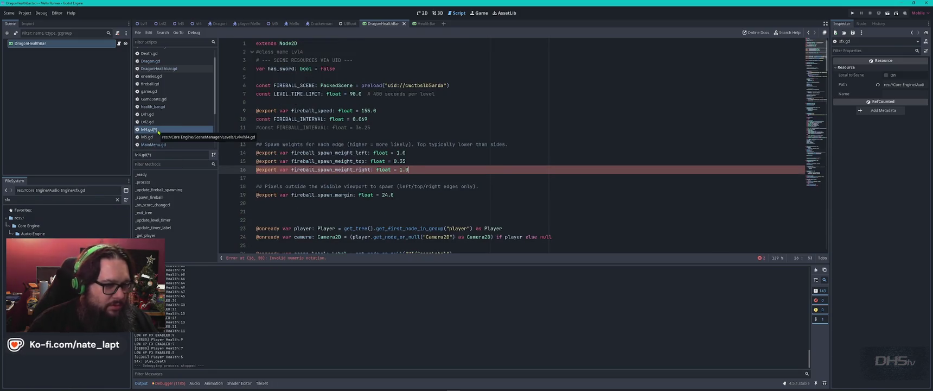
key("ctrl+s")
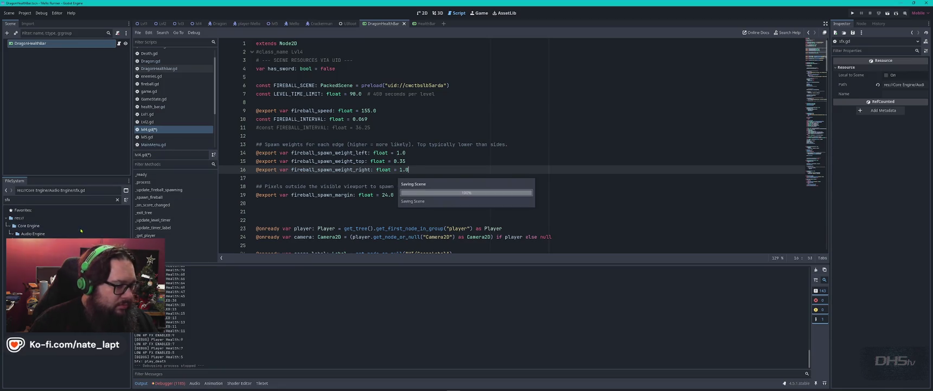
scroll(160, 145, "down", 3)
left_click(154, 130)
Step: Browse sfx.gd to its end and back to the top, placing the caret at line 14
left_click(494, 203)
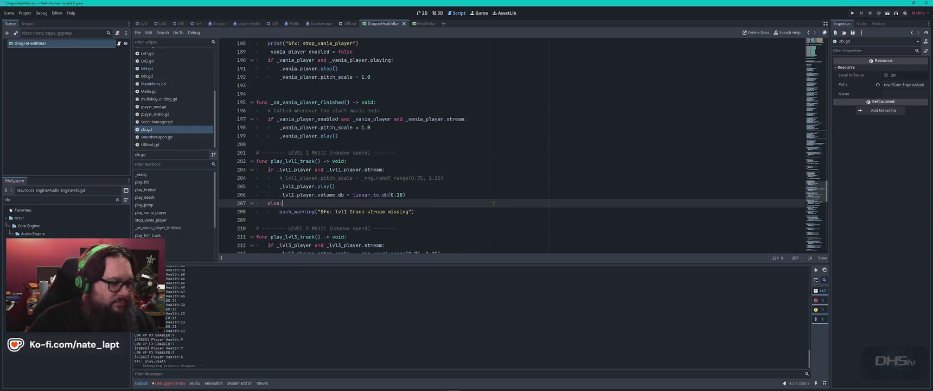
key("ctrl+End")
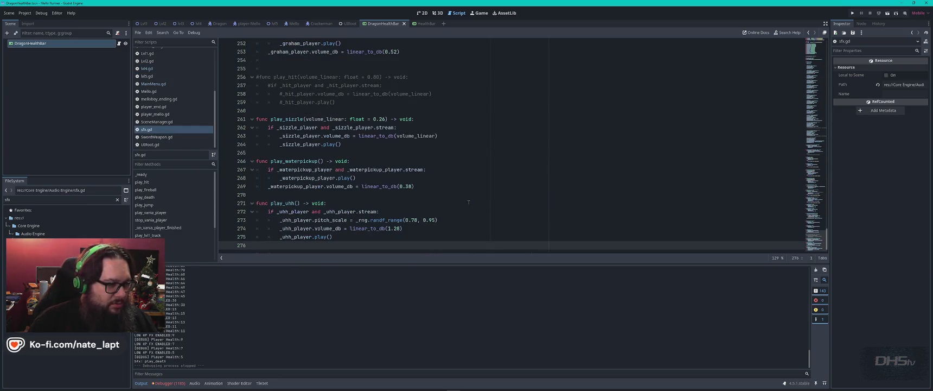
scroll(469, 202, "up", 15)
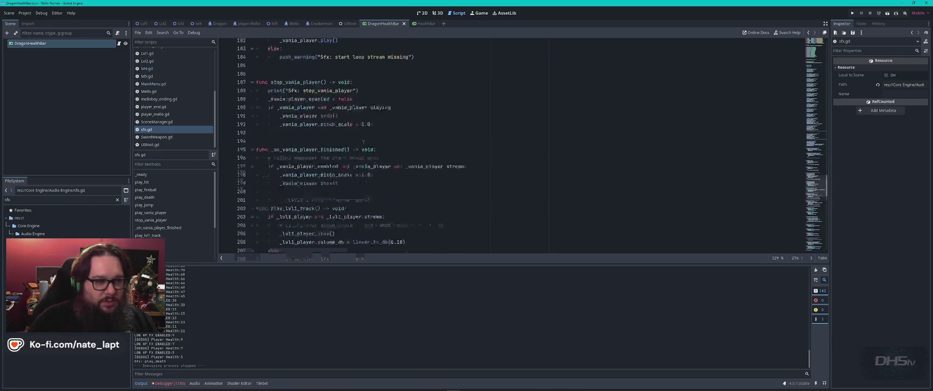
key("ctrl+Home")
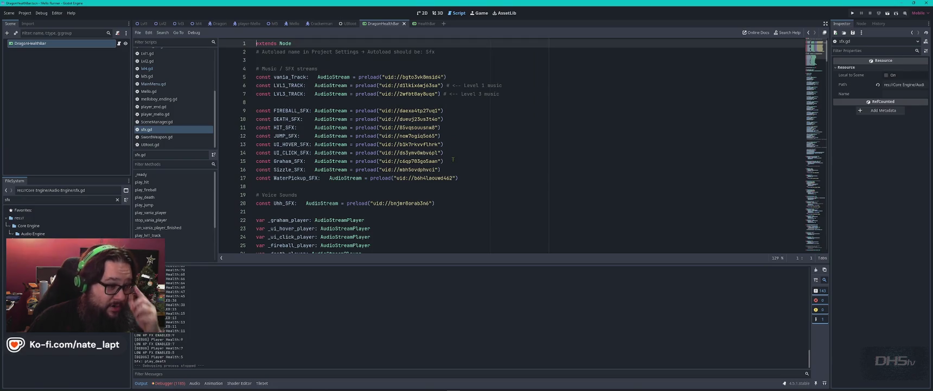
left_click(449, 152)
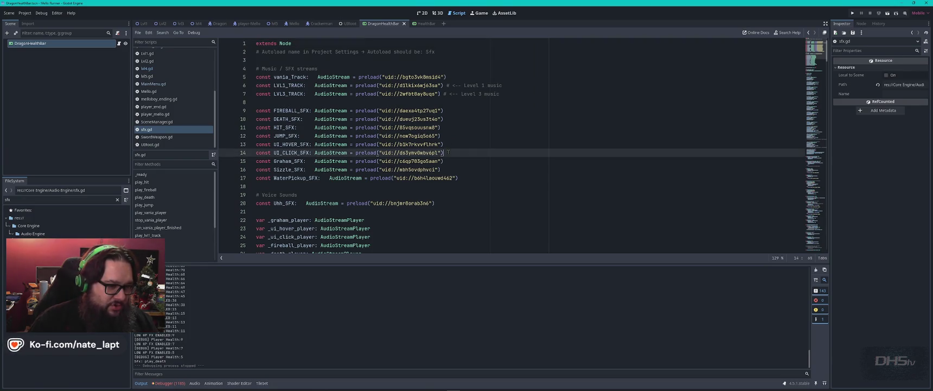
Step: Add a #DragonBoss comment with copies of the Graham, Sizzle and WaterPickup preloads; filter files by 'dr'
left_click_drag(449, 153, 478, 180)
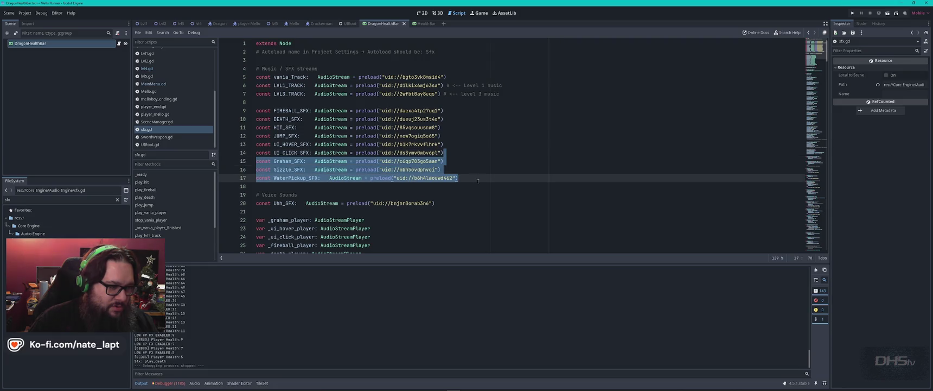
left_click(470, 187)
key("Return")
key("Return")
key("Return")
type("Dragon")
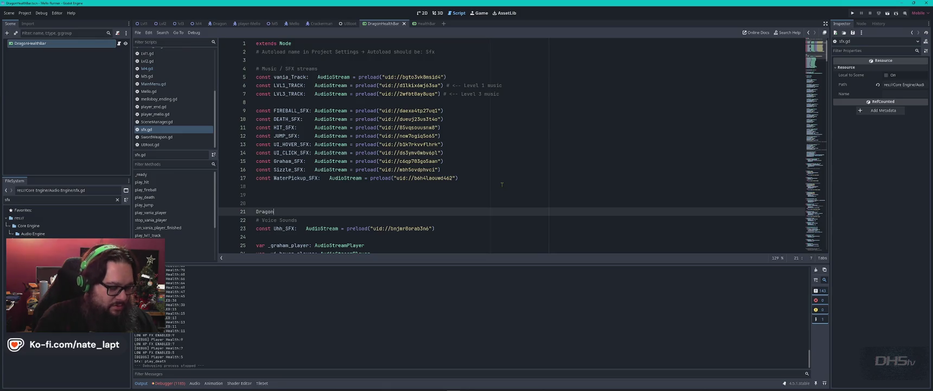
key("ctrl+k")
key("Return")
key("Return")
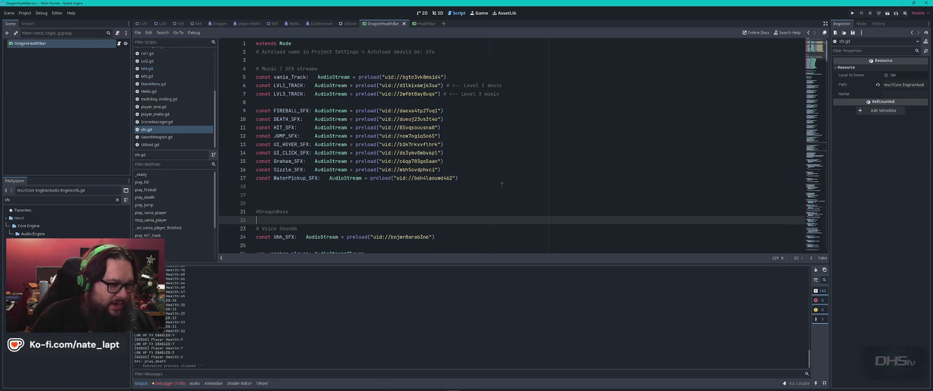
key("ctrl+v")
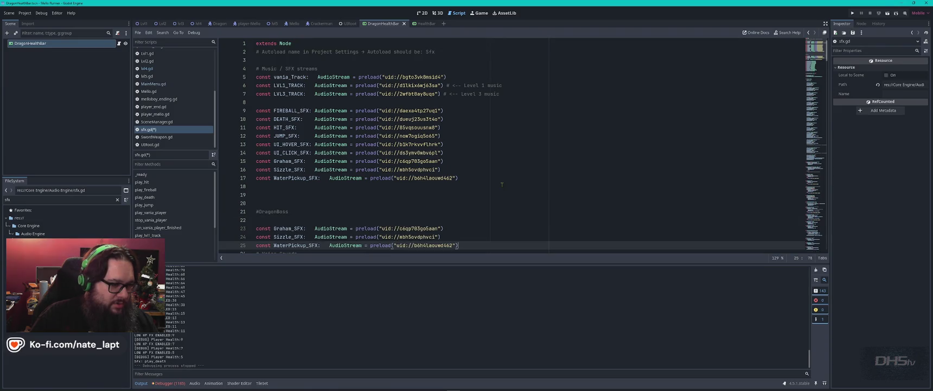
left_click(40, 199)
type("dragon")
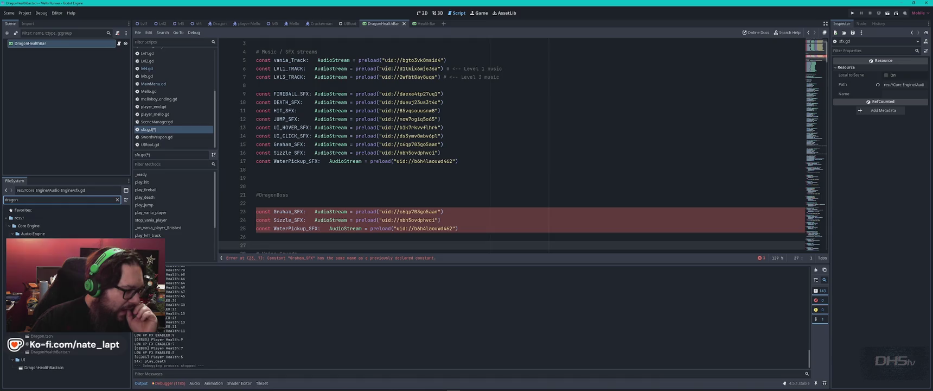
Step: Give line 23 the DragonFlying sound's UID and rename it DragonFlying_SFX
right_click(48, 326)
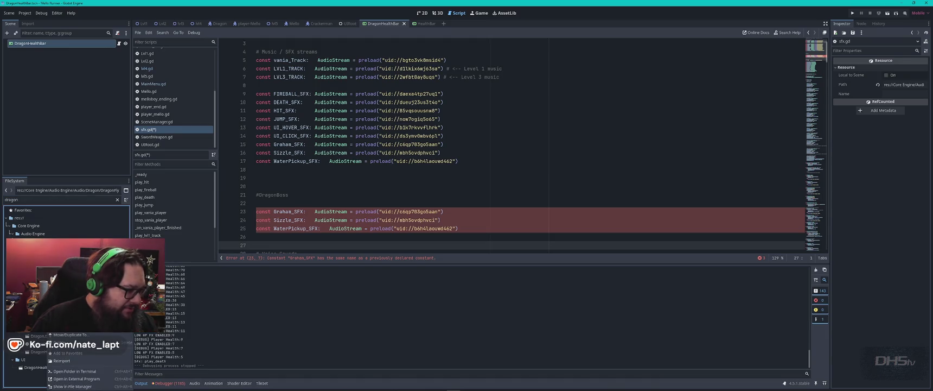
key("Escape")
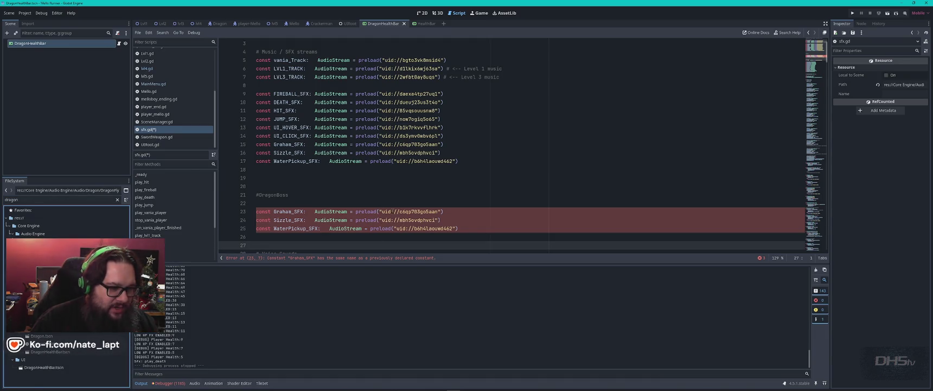
left_click_drag(382, 212, 437, 212)
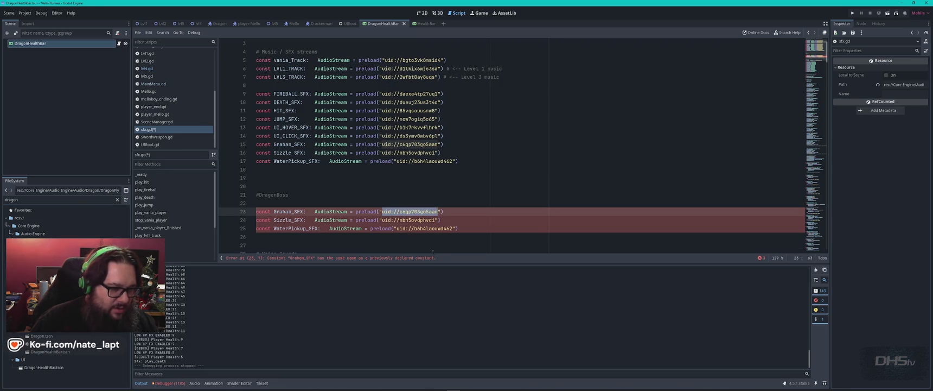
type("uid://bioxyyiujkosg")
double_click(291, 212)
type("DragonFlying")
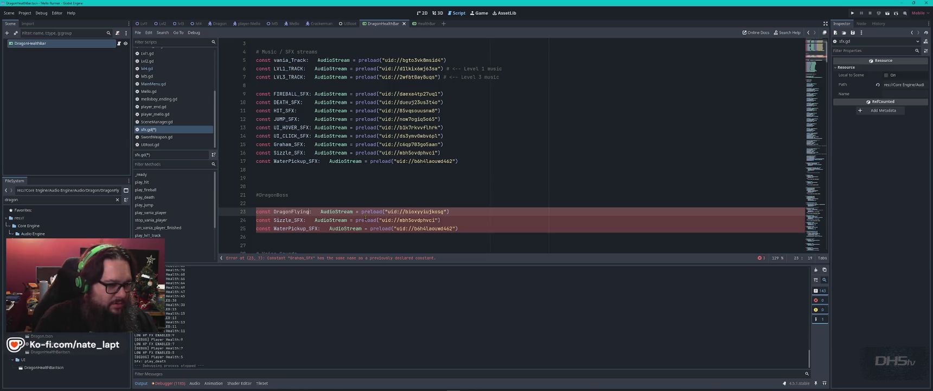
type("_SFX")
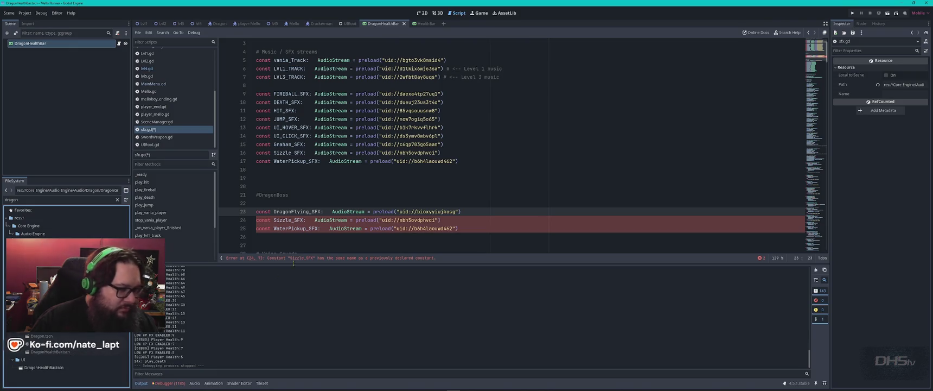
Step: Rename line 24 to DragonGrumble_SFX and paste the DragonGrumble sound's UID
left_click_drag(292, 220, 275, 219)
type("DragonGrumble")
left_click_drag(402, 220, 434, 219)
type("uid://bxnn05d3ka6gj")
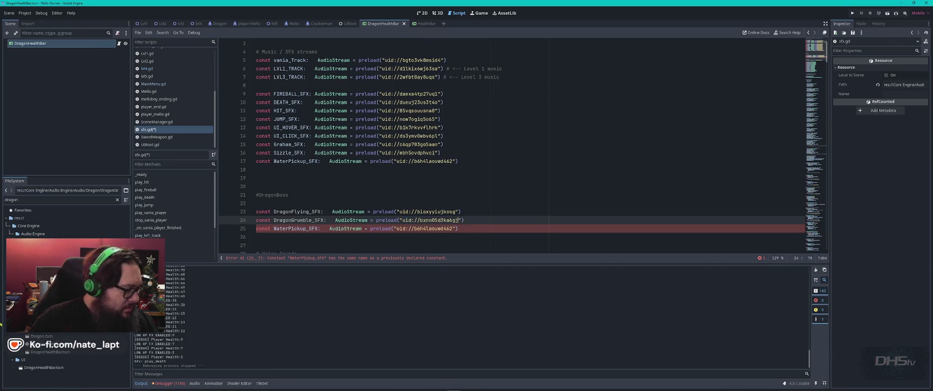
Step: Rename line 25 to DragonGrumble2_SFX and give it the second grumble sound's UID
right_click(58, 352)
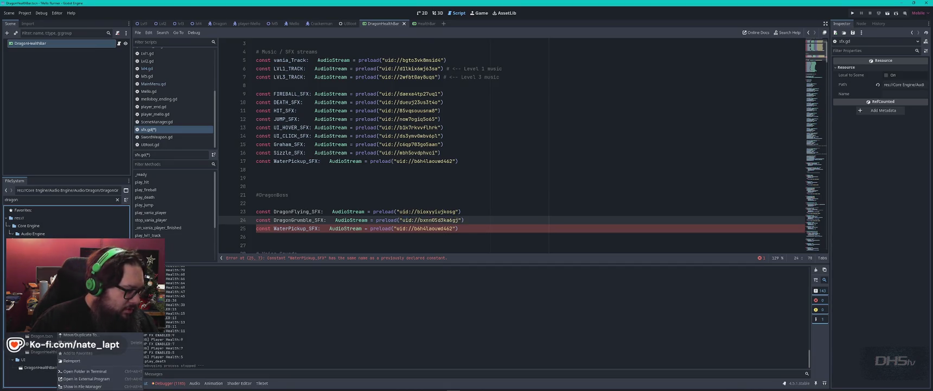
key("Escape")
left_click_drag(274, 228, 310, 229)
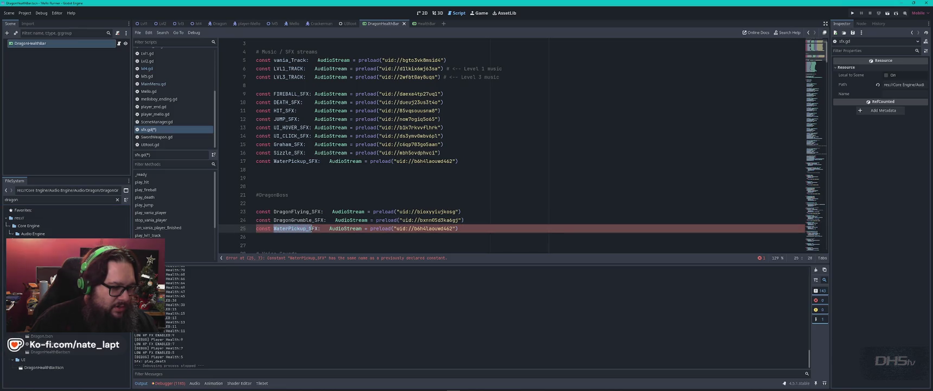
type("Dragon")
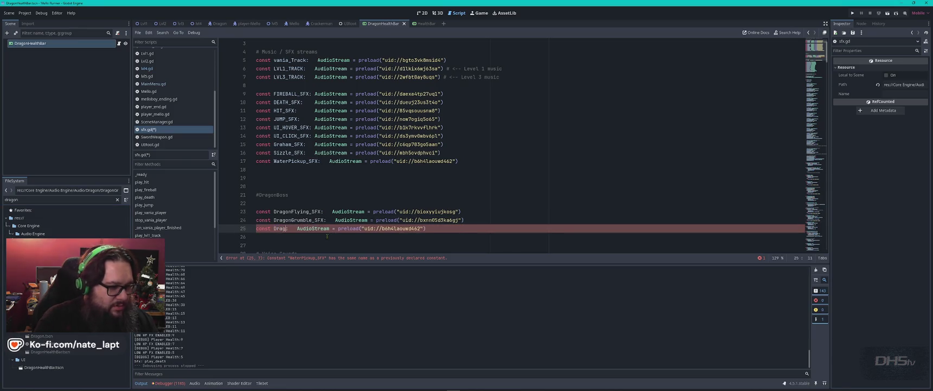
type("Grumble_")
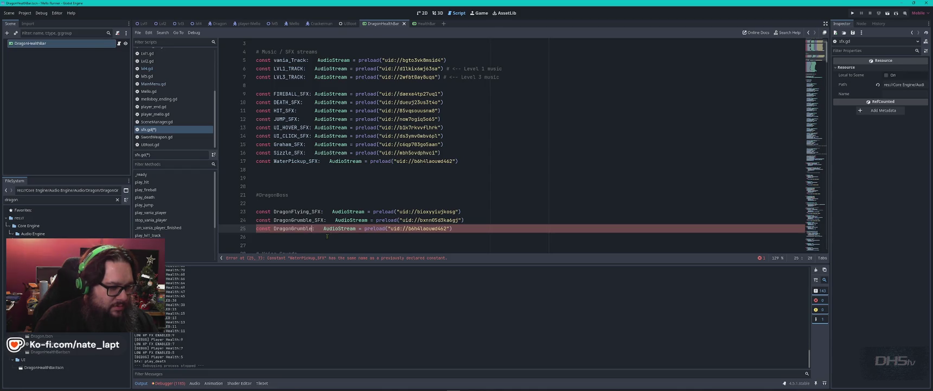
key("BackSpace")
type("2_SF")
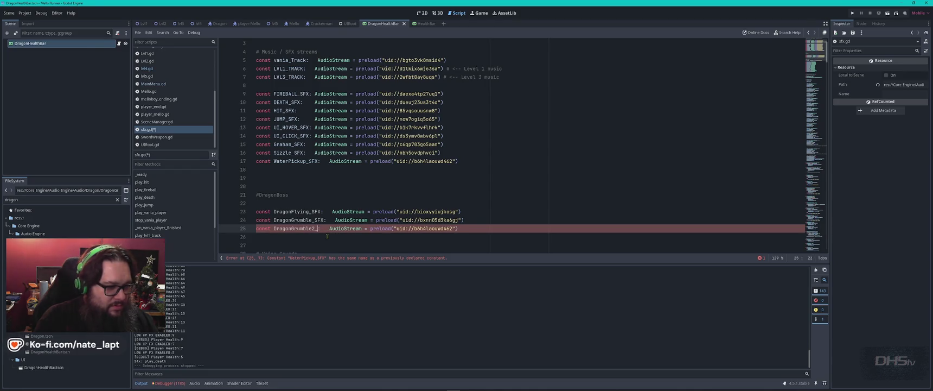
type("X:")
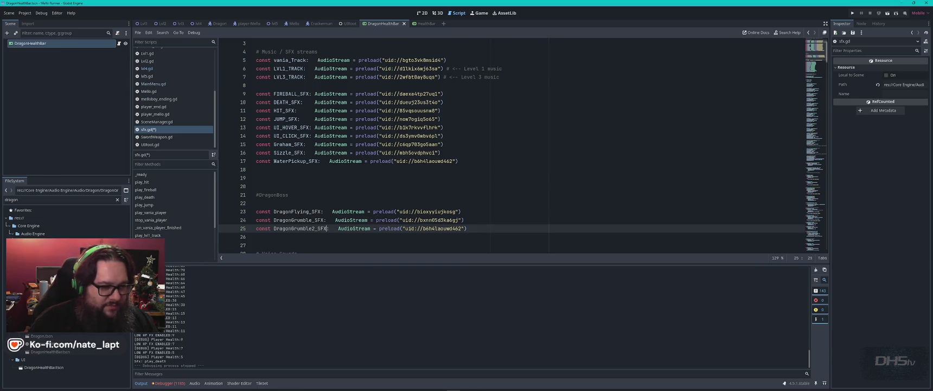
left_click_drag(405, 228, 462, 229)
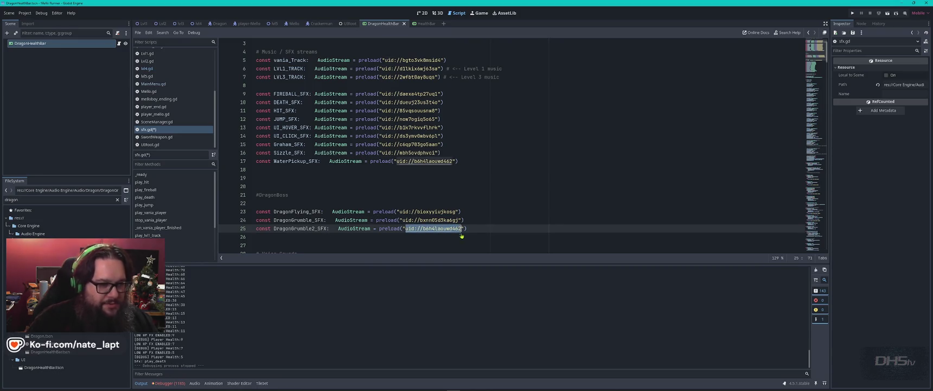
type("uid://ew3pl8d48rao")
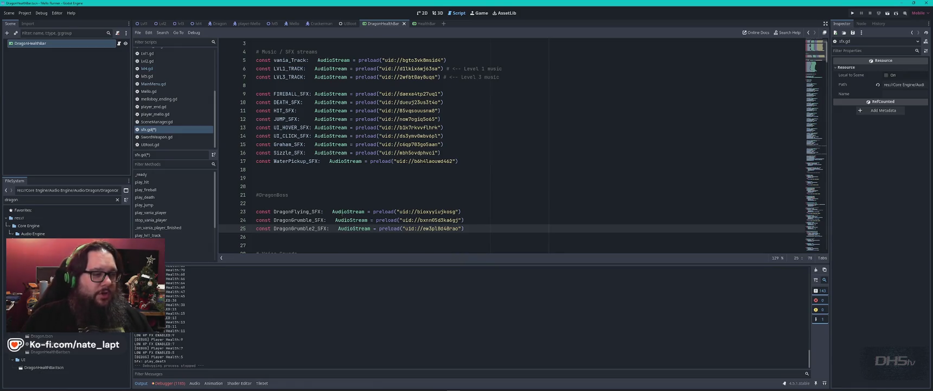
scroll(323, 194, "down", 6)
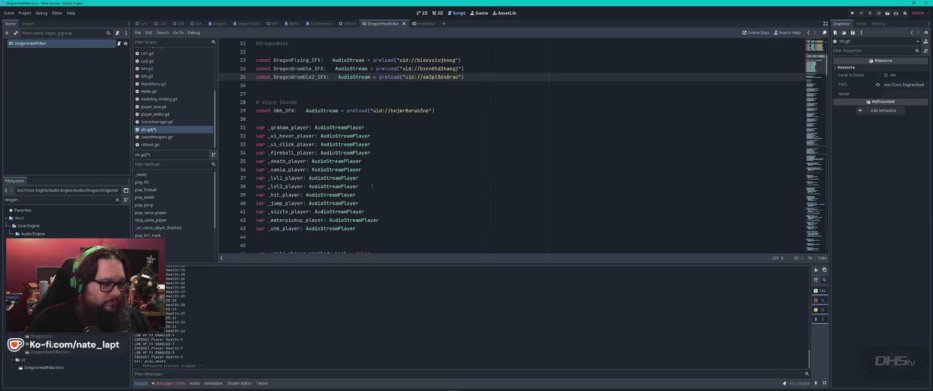
Step: Add a #Dragon comment and paste copies of the last three player variable declarations below it
left_click_drag(369, 205, 408, 230)
key("ctrl+c")
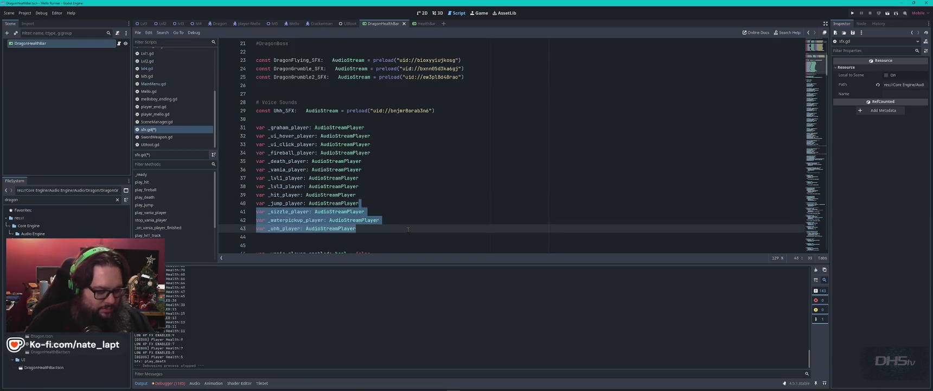
left_click(408, 230)
key("Return")
key("Return")
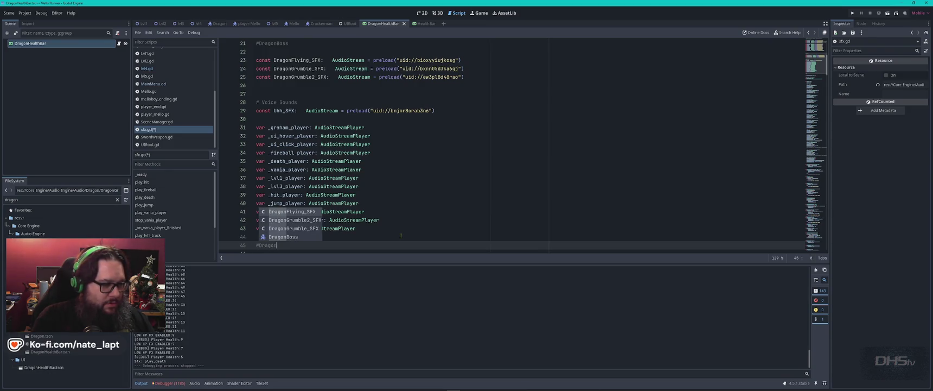
key("ctrl+k")
key("Return")
key("ctrl+v")
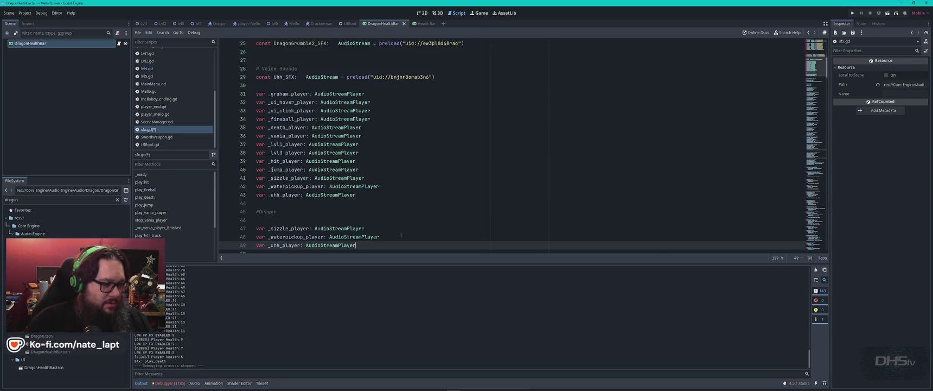
Step: Rename the copies to _dragonflying_player, _dragongrumble_player and _dragongrumble2_player
left_click_drag(271, 228, 286, 228)
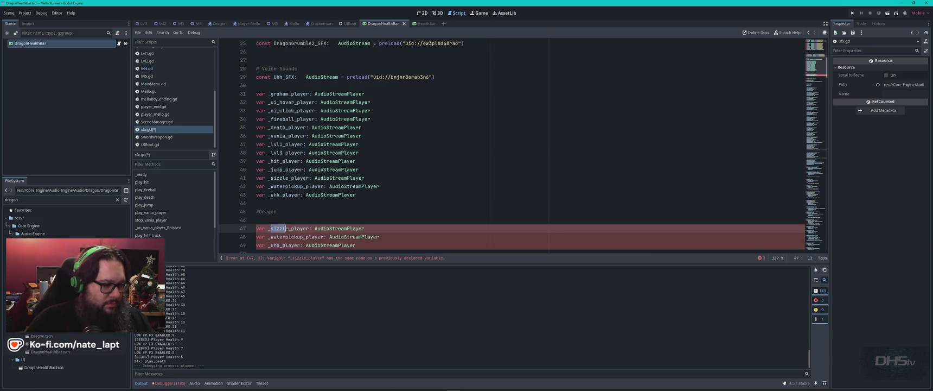
type("dragonflying")
key("Down")
key("Left")
key("BackSpace")
key("BackSpace")
key("BackSpace")
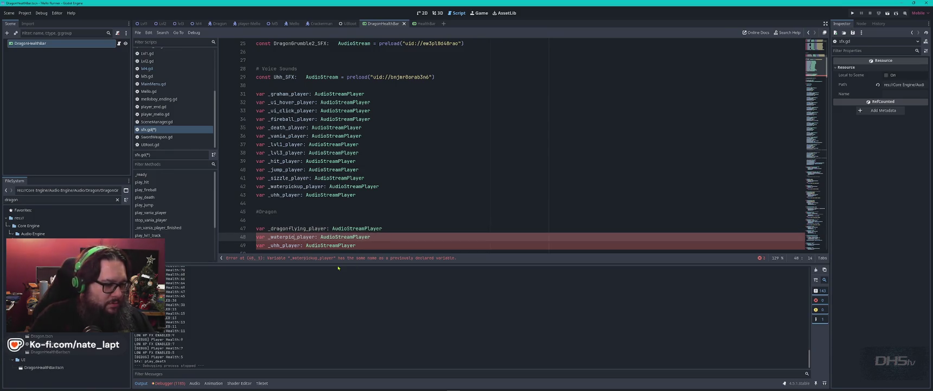
key("ctrl+shift+Left")
type("dragongrumble")
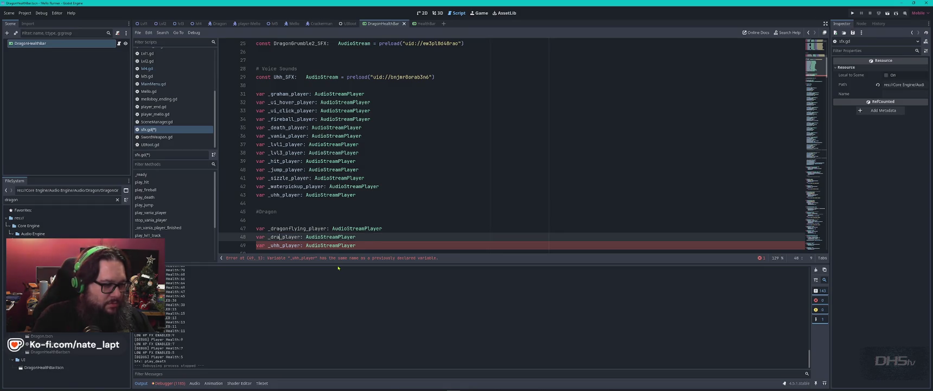
key("Down")
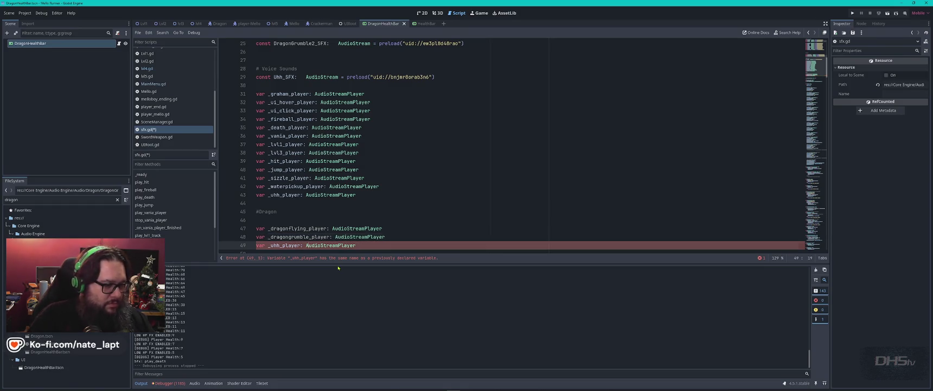
key("Left")
key("Left")
key("Left")
key("BackSpace")
key("BackSpace")
key("BackSpace")
type("dragon")
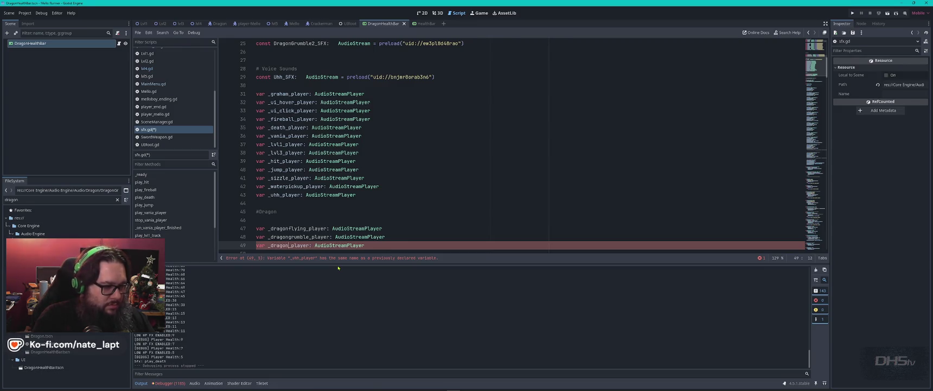
type("grumble2")
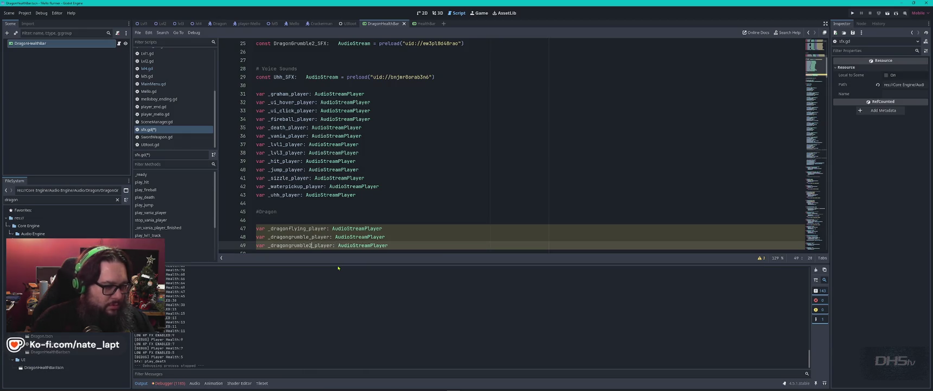
key("Up")
key("Up")
key("Up")
scroll(441, 209, "down", 4)
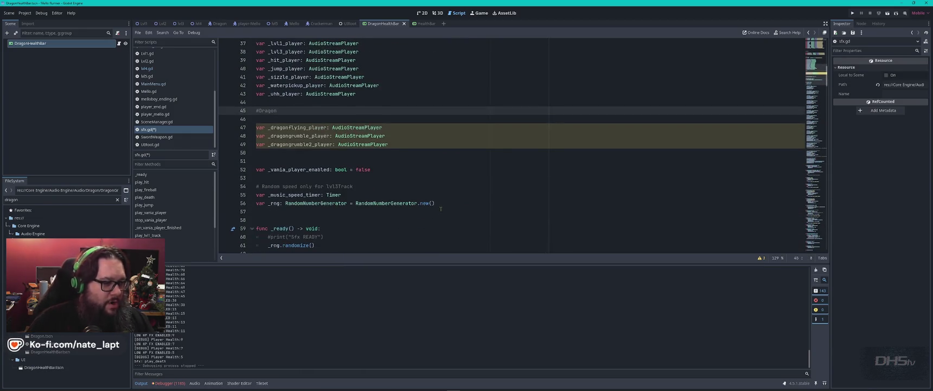
Step: Duplicate the three sound setup blocks in _ready, pasting the copy above the originals
scroll(441, 209, "down", 4)
scroll(440, 211, "down", 2)
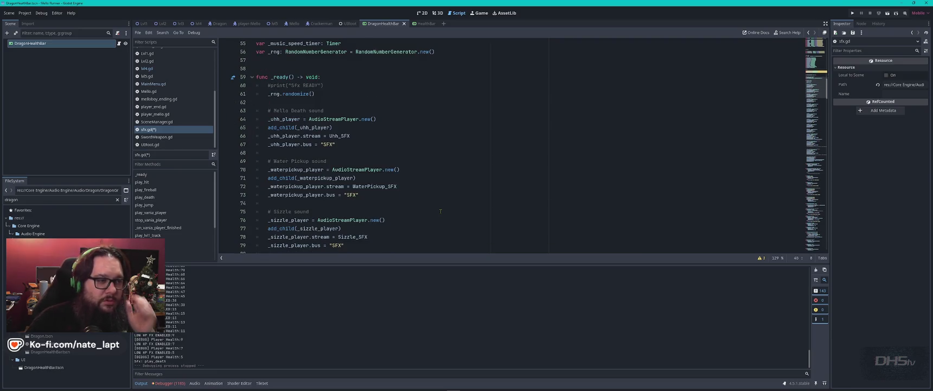
scroll(440, 211, "down", 5)
scroll(338, 163, "down", 8)
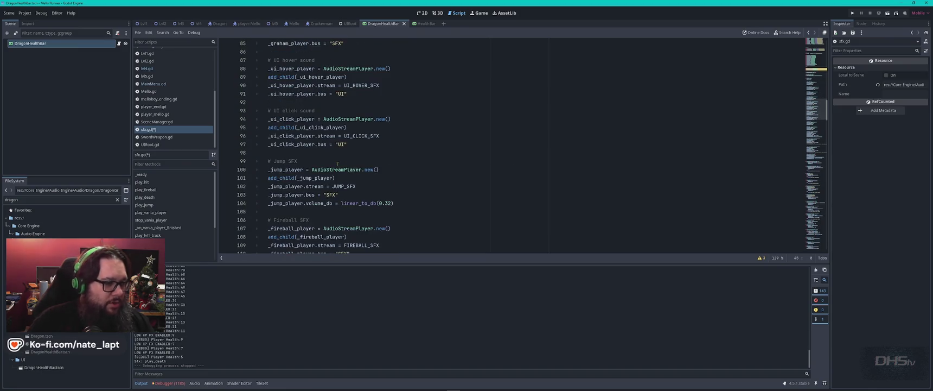
scroll(338, 163, "down", 3)
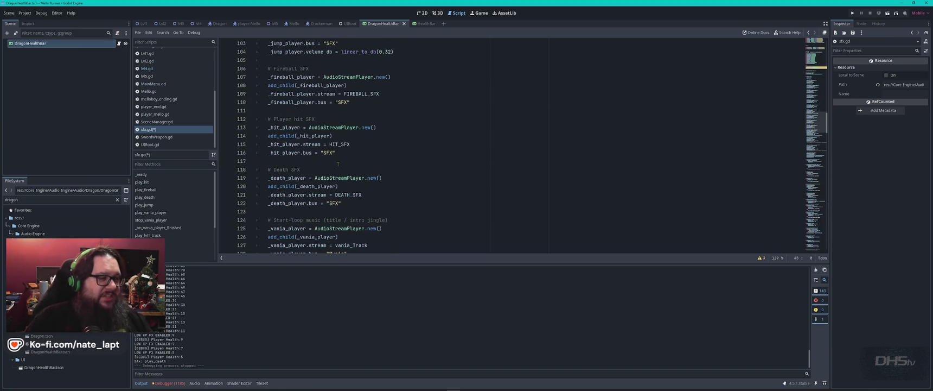
scroll(338, 167, "down", 4)
scroll(340, 170, "up", 9)
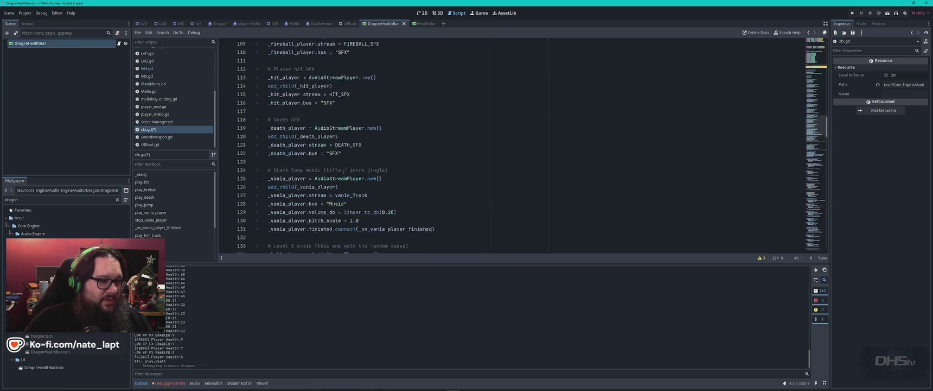
scroll(343, 172, "up", 10)
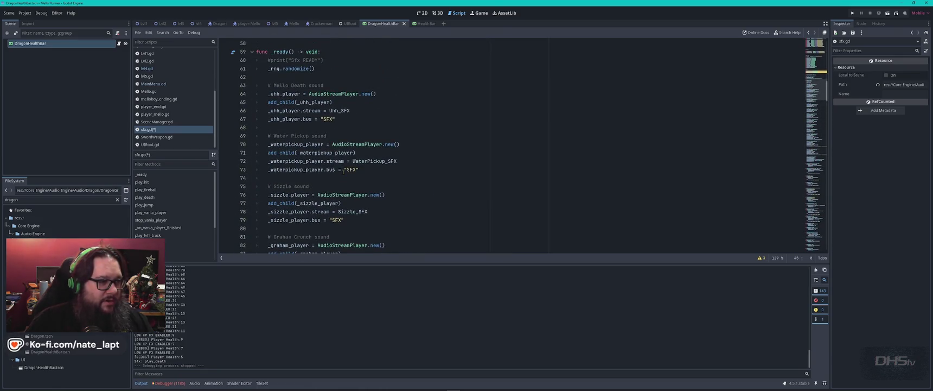
mouse_move(273, 77)
left_mouse_down()
mouse_move(331, 129)
mouse_move(382, 217)
left_mouse_up()
key("ctrl+c")
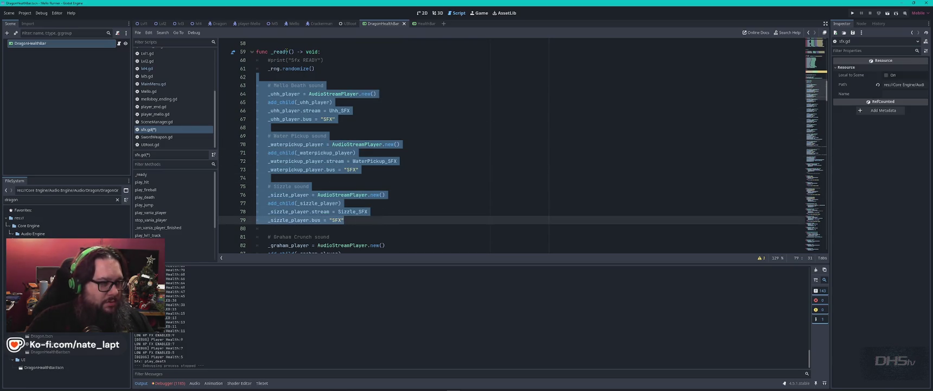
left_click(319, 80)
key("Return")
key("Up")
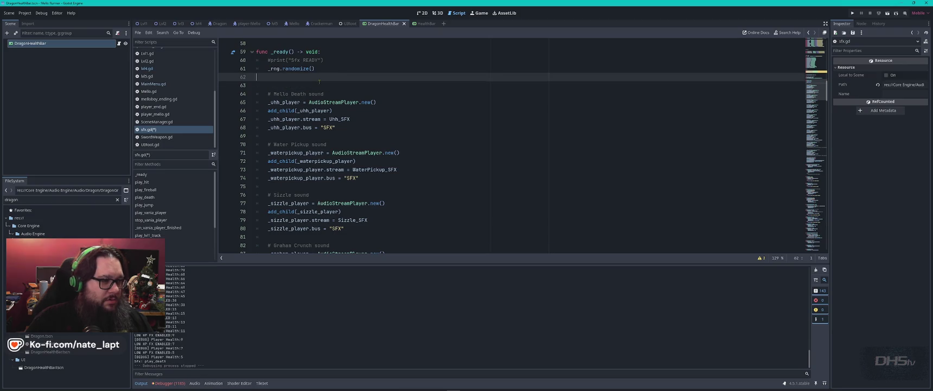
key("ctrl+v")
Step: Retitle the first copied comment for the dragon sound and create _dragonflying_player instead of _uhh_player
double_click(284, 93)
type("Drag")
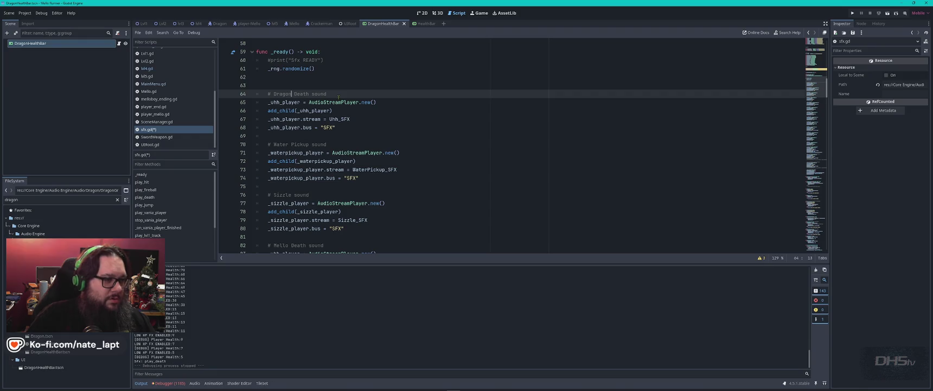
key("ctrl+shift+Right")
type("G")
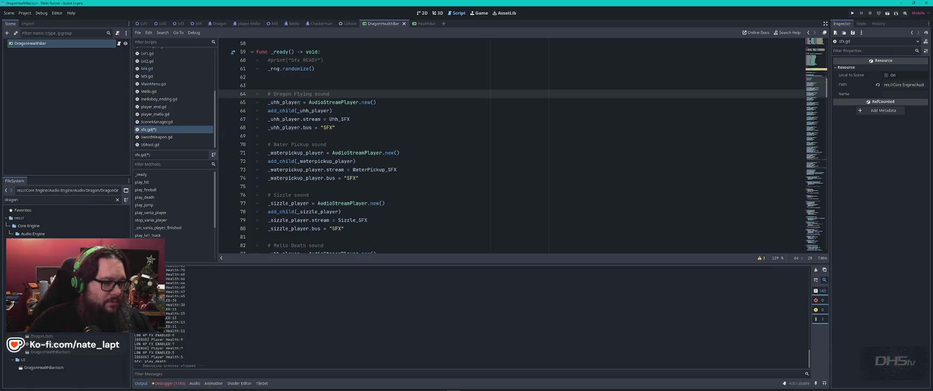
double_click(298, 102)
type("_Dragonf")
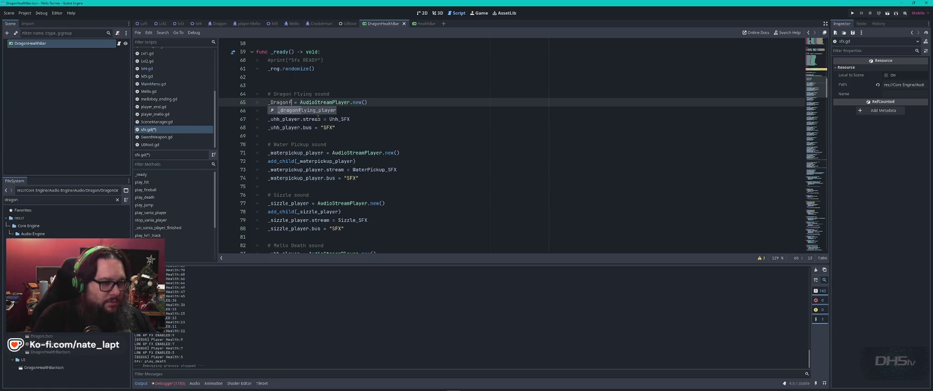
key("Return")
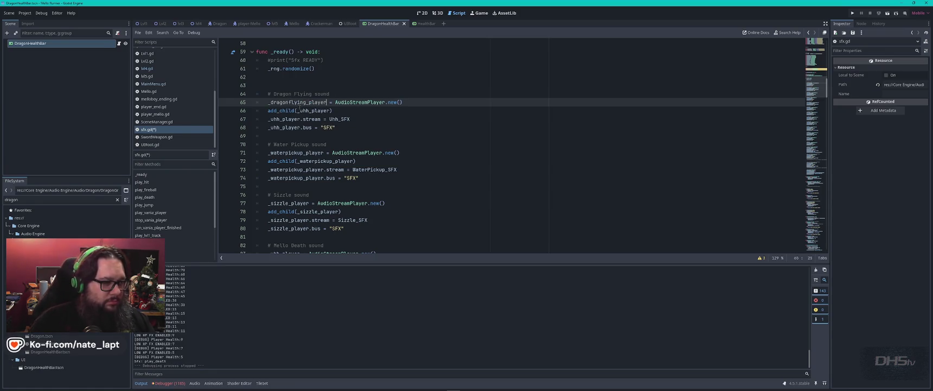
Step: Replace _uhh_player with _dragonflying_player on the add_child, stream and bus lines
double_click(296, 102)
key("ctrl+c")
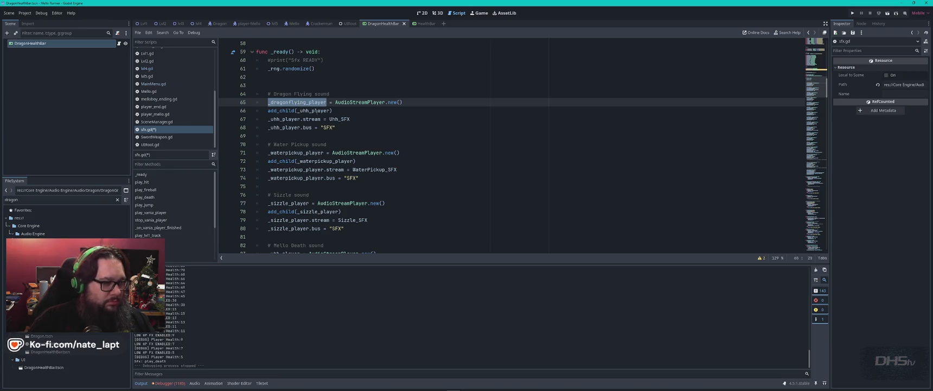
double_click(313, 110)
key("ctrl+v")
double_click(286, 119)
key("ctrl+v")
double_click(287, 127)
key("ctrl+v")
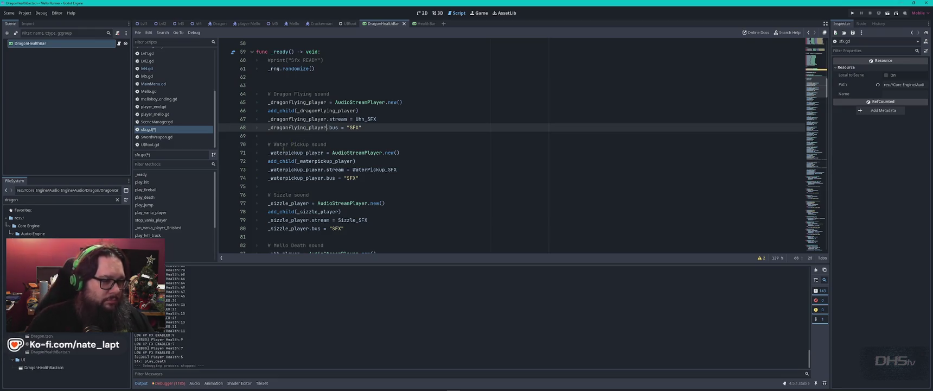
left_click_drag(274, 145, 310, 145)
Step: Turn the copied block into 'Dragon Grumble' using _dragongrumble_player and DragonGrumble_SFX throughout
type("Dragon Grumble")
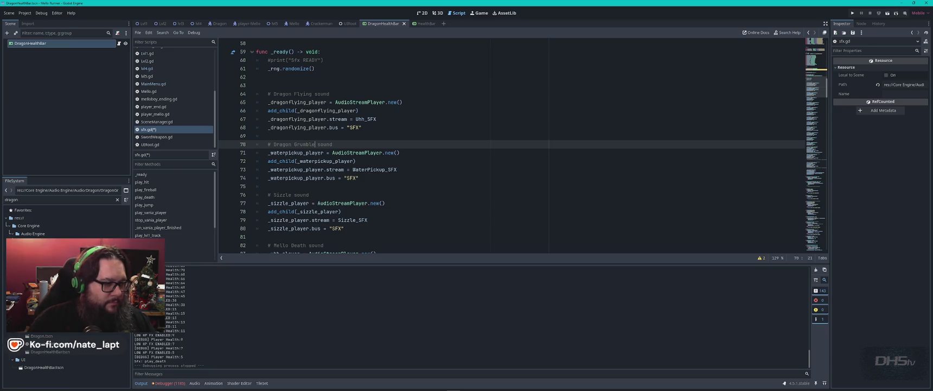
double_click(287, 152)
type("_dra")
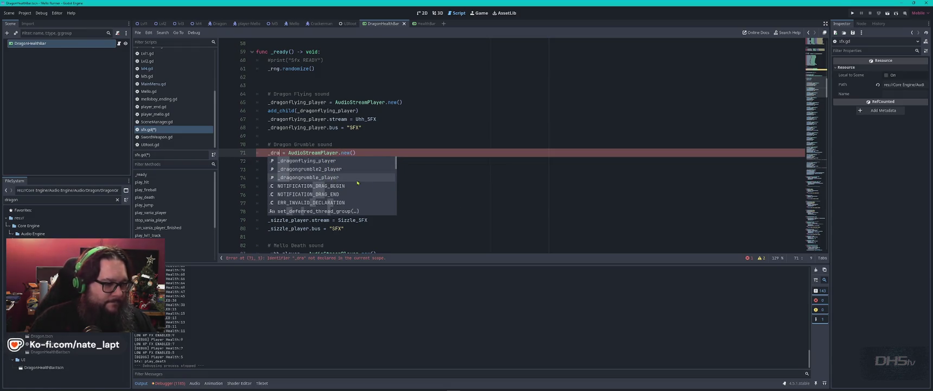
left_click(358, 182)
double_click(301, 153)
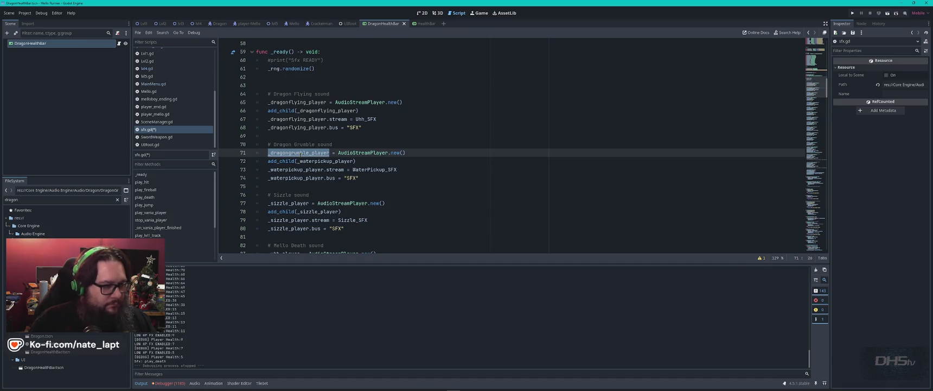
key("ctrl+c")
double_click(326, 161)
key("ctrl+v")
double_click(299, 169)
key("ctrl+v")
double_click(299, 178)
key("ctrl+v")
double_click(380, 169)
type("Dragon")
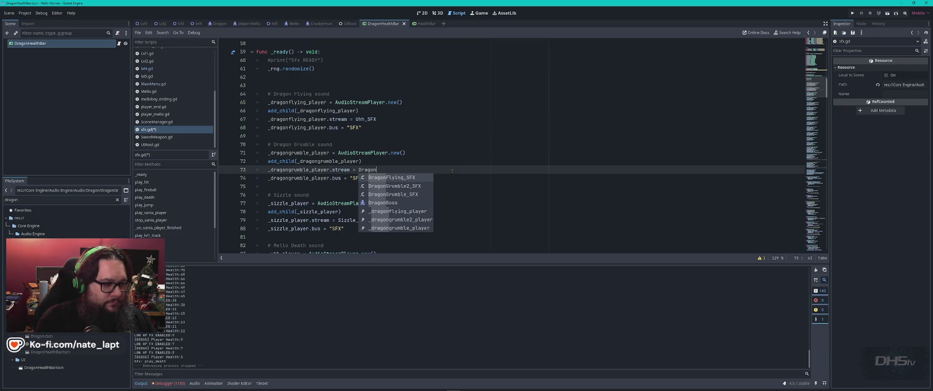
left_click(402, 195)
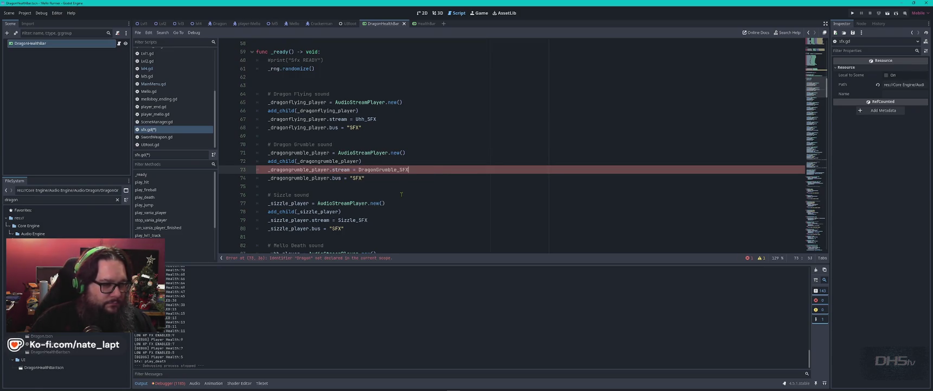
Step: Set the flying player's stream on line 67 to DragonFlying_SFX
double_click(366, 118)
type("Dra")
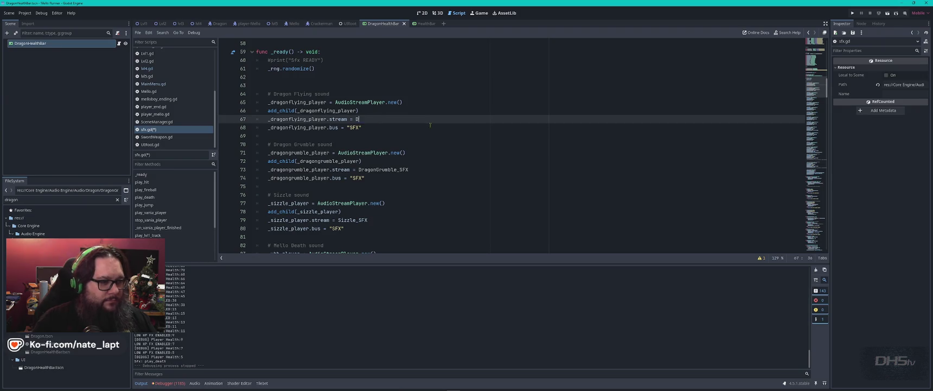
left_click(429, 126)
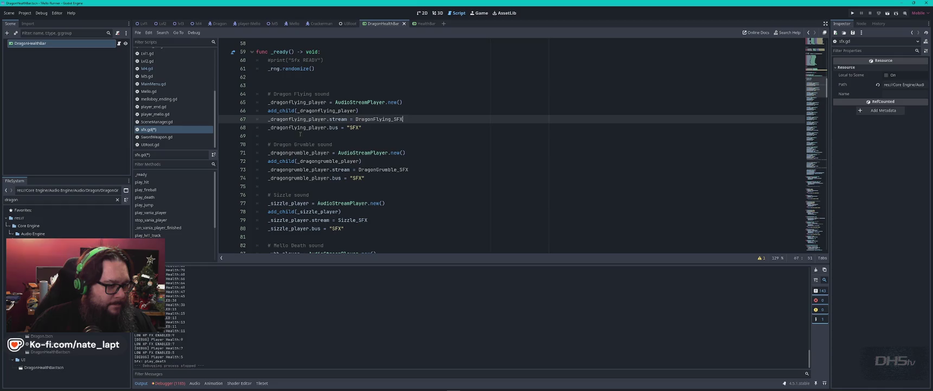
Step: Copy the Dragon Grumble block and paste it over the Sizzle block
mouse_move(278, 136)
left_mouse_down()
mouse_move(401, 170)
mouse_move(366, 178)
left_mouse_up()
key("ctrl+c")
mouse_move(268, 194)
left_mouse_down()
mouse_move(326, 212)
mouse_move(344, 228)
left_mouse_up()
key("ctrl+v")
Step: Append 2 to the new block's player name and DragonGrumble_SFX stream name
scroll(302, 201, "down", 1)
scroll(302, 201, "down", 1)
left_click(293, 153)
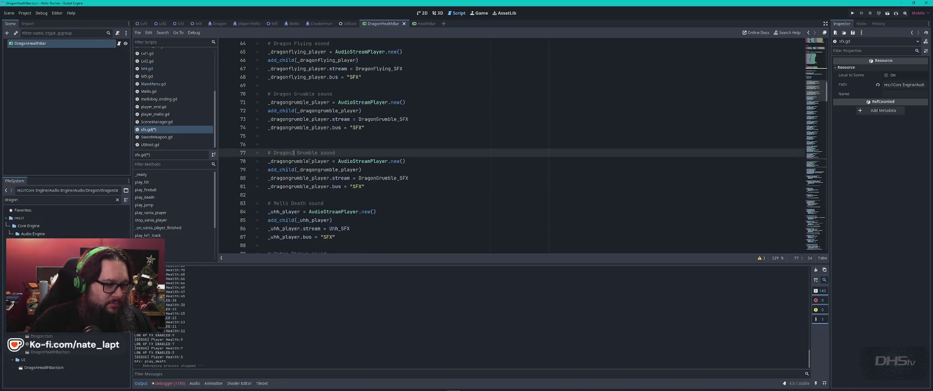
left_click(310, 161)
type("2")
left_click(465, 163)
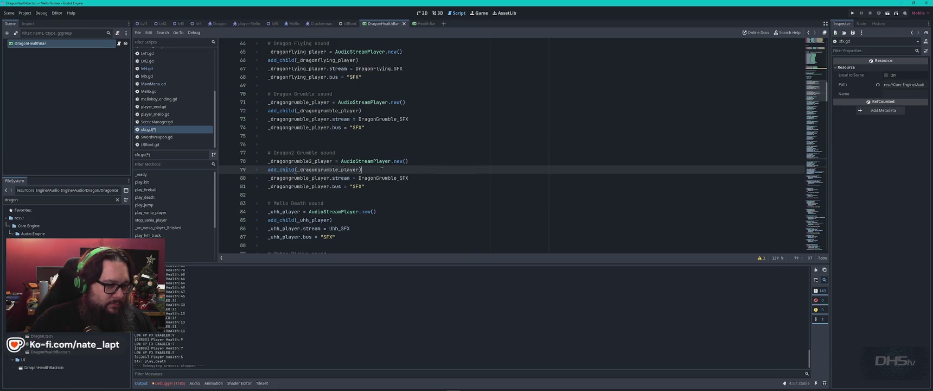
left_click(309, 178)
type("2")
left_click(454, 171)
left_click(398, 178)
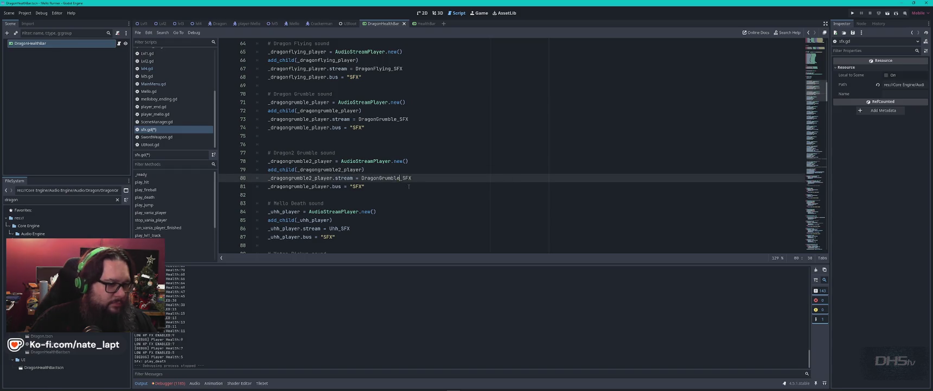
type("2")
left_click(487, 214)
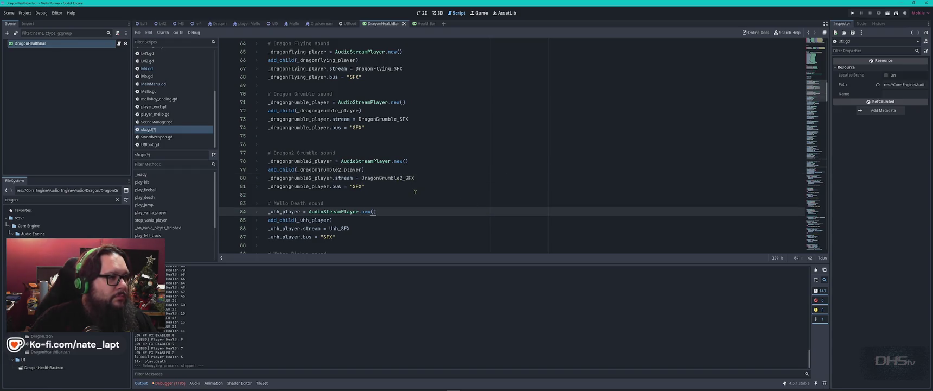
Step: Change the Dragon2 Grumble bus line to use _dragongrumble2_player
left_click_drag(312, 187, 343, 195)
left_click(451, 203)
scroll(451, 206, "down", 3)
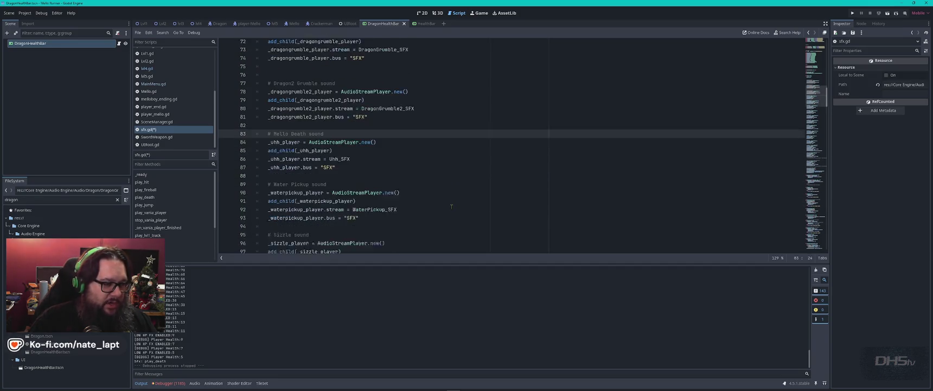
scroll(442, 182, "up", 1)
Step: Select the play_sizzle, play_waterpickup and play_uhh functions at the end of sfx.gd
scroll(431, 155, "down", 2)
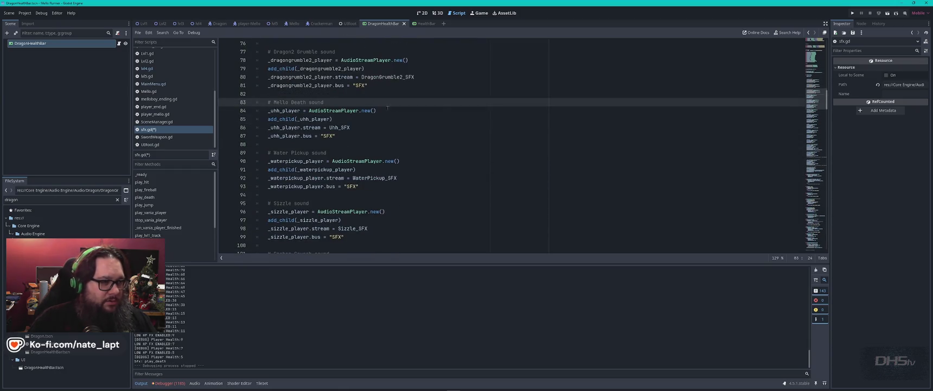
scroll(369, 135, "down", 12)
scroll(355, 158, "down", 12)
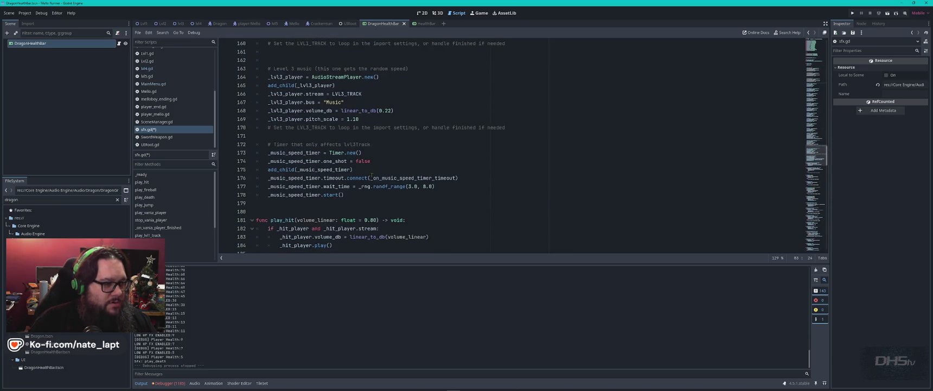
scroll(375, 179, "down", 4)
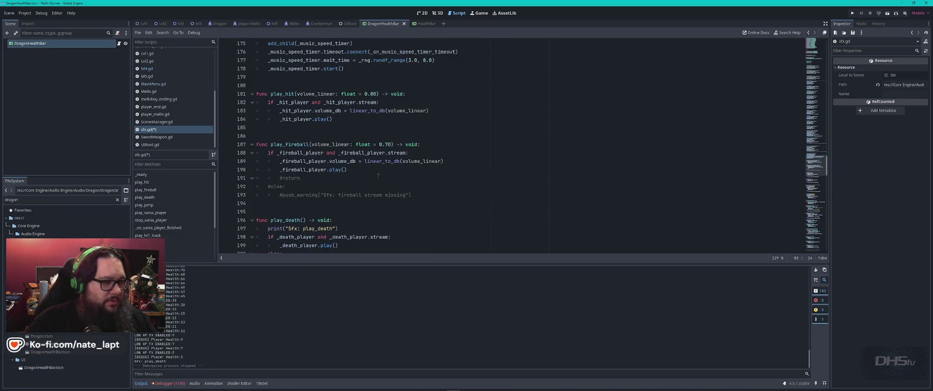
scroll(353, 158, "down", 9)
scroll(337, 145, "down", 12)
scroll(337, 147, "down", 9)
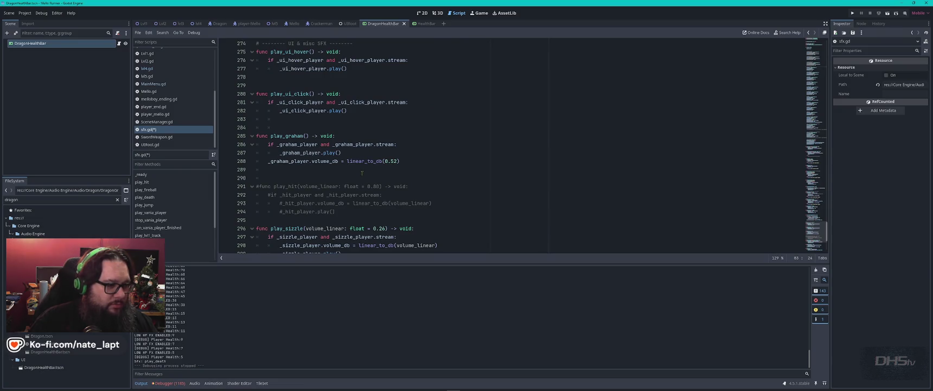
scroll(362, 172, "down", 4)
mouse_move(273, 112)
left_mouse_down()
mouse_move(423, 231)
mouse_move(484, 238)
left_mouse_up()
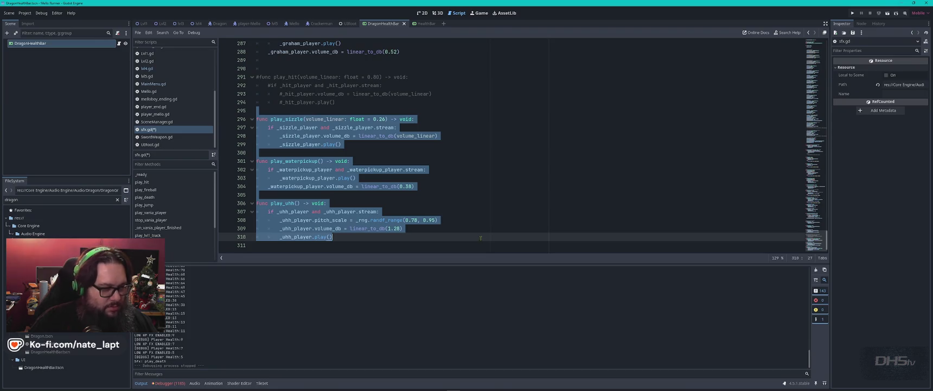
left_click(428, 245)
Step: Add a #Dragon comment at the end of sfx.gd and paste the copied functions below it
key("Return")
key("Return")
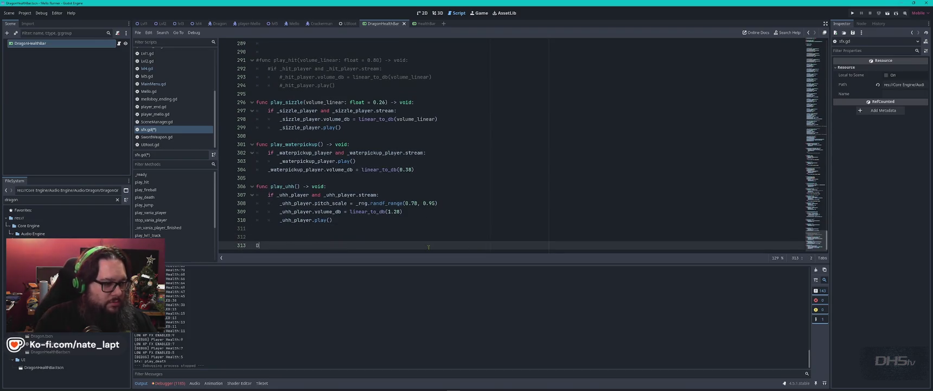
type("Dragon")
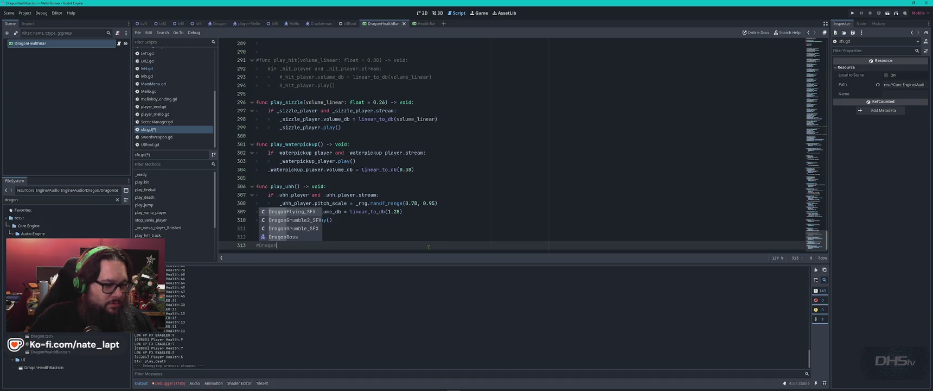
key("Escape")
key("Return")
key("Return")
key("ctrl+v")
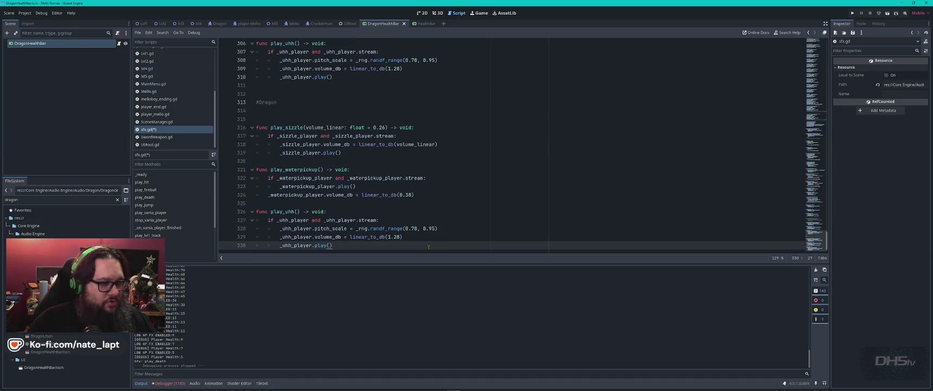
Step: Rename the first pasted function to play_dragonFlying
left_click(306, 127)
key("BackSpace")
key("BackSpace")
key("BackSpace")
type("_drago")
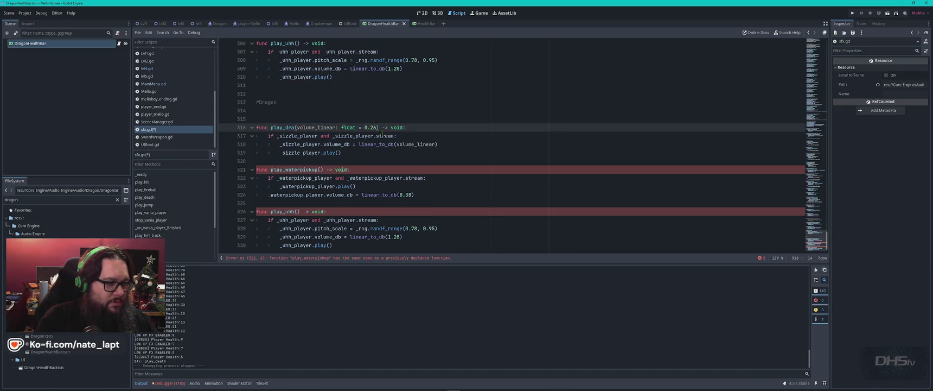
type("n")
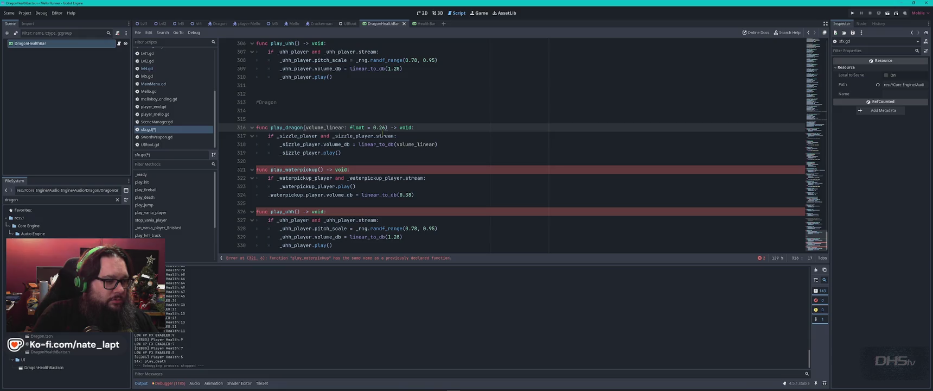
type("Flying")
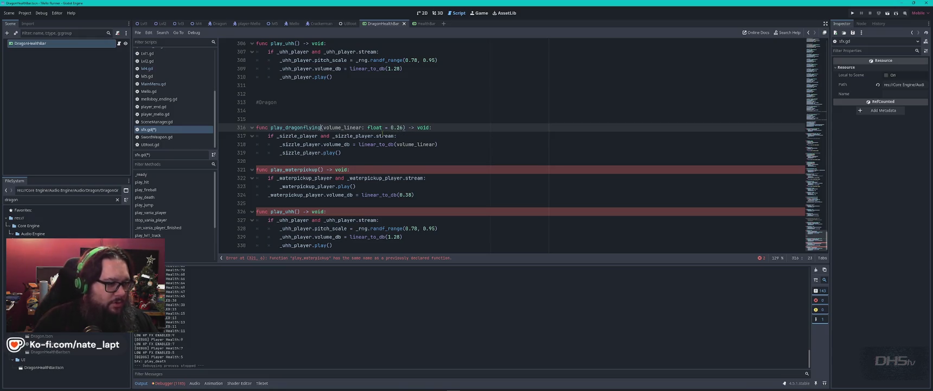
Step: Replace the sizzle player references in play_dragonFlying with _dragonflying_player
double_click(304, 135)
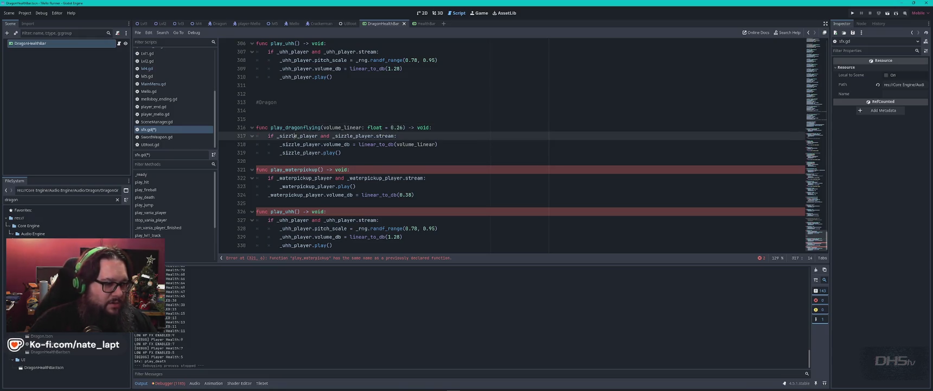
type("_dragonf")
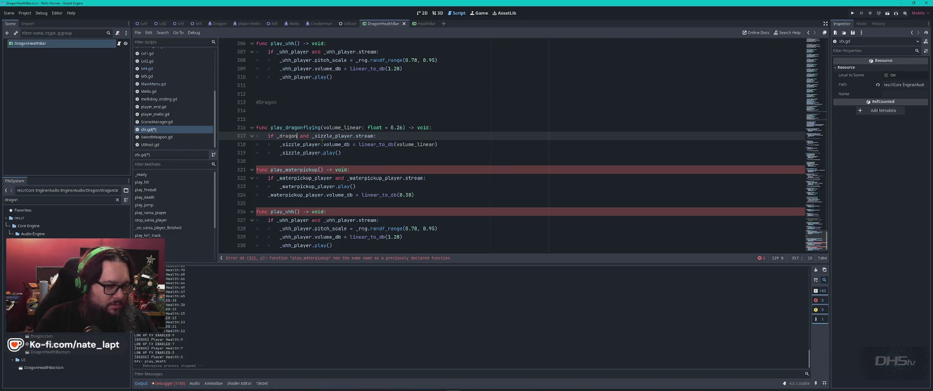
key("Return")
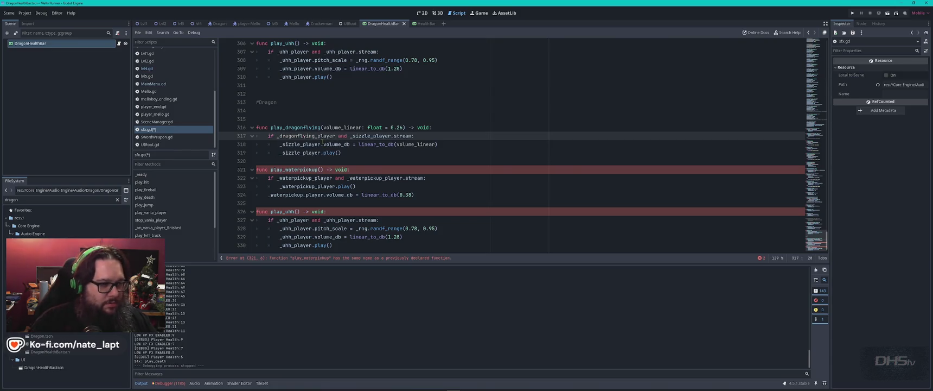
double_click(362, 136)
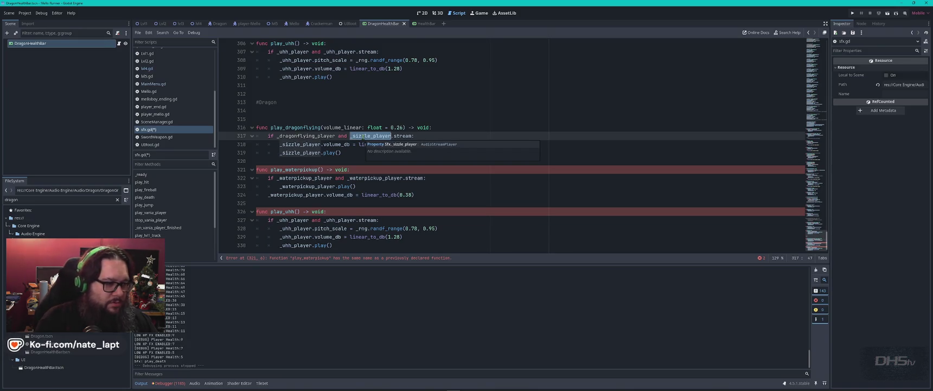
double_click(325, 137)
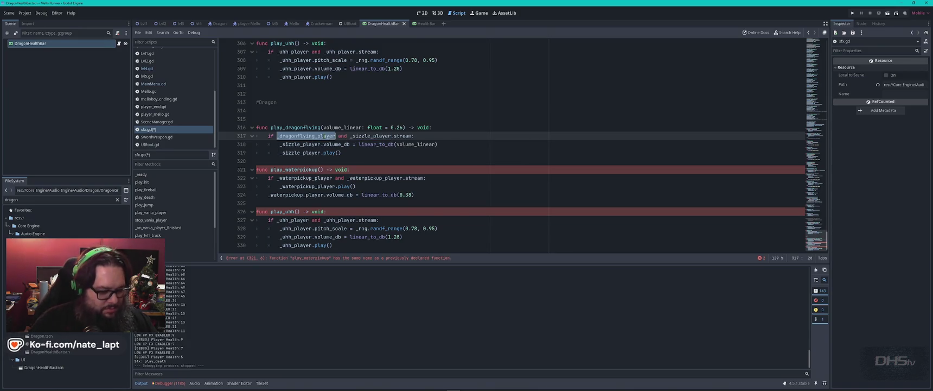
key("ctrl+c")
double_click(363, 136)
key("ctrl+v")
double_click(307, 144)
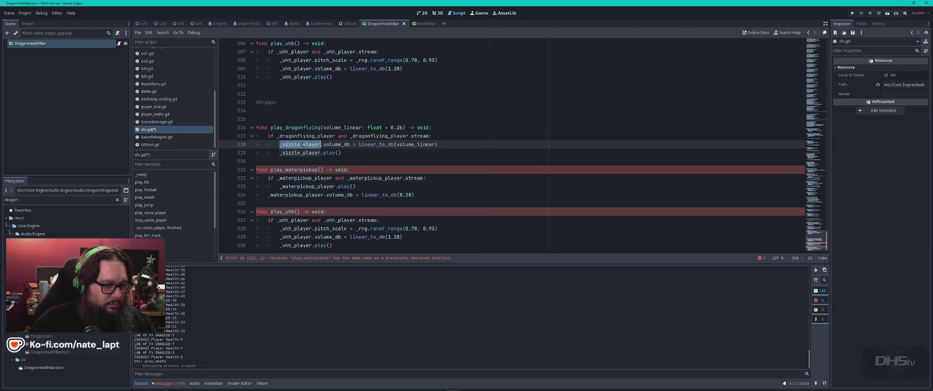
key("ctrl+v")
left_click(288, 153)
double_click(303, 152)
key("ctrl+v")
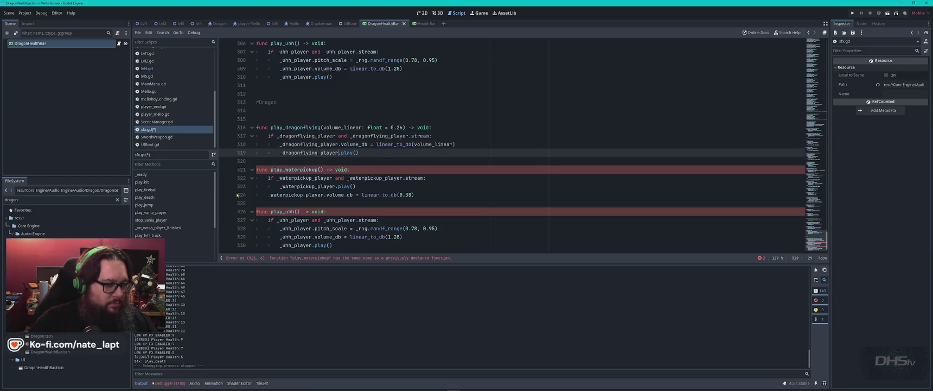
Step: Rename play_waterpickup to play_dragongrumble and switch its player lines to _dragongrumble_player
double_click(294, 170)
type("play_dragongrumbl")
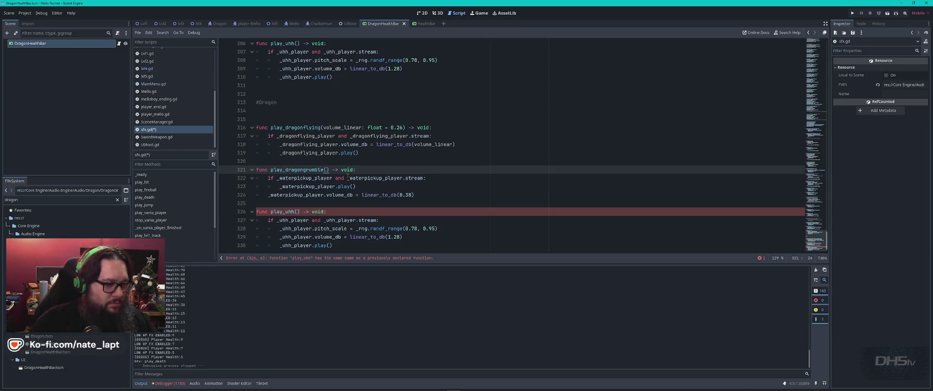
double_click(302, 178)
type("_dragongrumble")
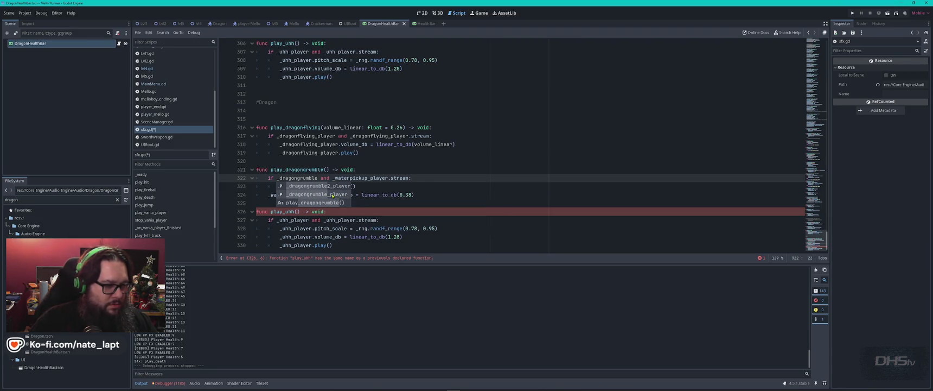
left_click(333, 195)
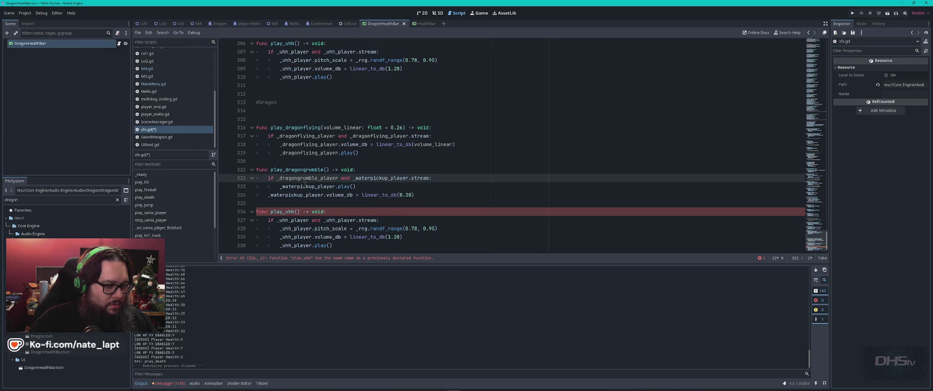
double_click(302, 178)
key("ctrl+c")
double_click(307, 186)
key("ctrl+v")
double_click(296, 194)
key("ctrl+v")
Step: Replace the uhh player references in the third function and leftover line 322 with _dragongrumble_player
double_click(293, 220)
key("ctrl+v")
double_click(295, 228)
key("ctrl+v")
double_click(296, 236)
key("ctrl+v")
double_click(295, 245)
key("ctrl+v")
double_click(375, 220)
key("ctrl+v")
double_click(383, 178)
key("ctrl+v")
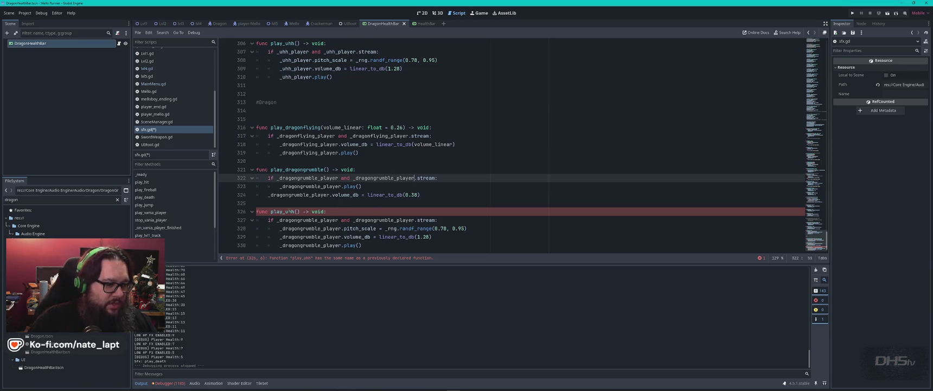
Step: Rename the duplicate play_uhh to play_dragongrumble2 and change its player references to _dragongrumble2_player
double_click(282, 212)
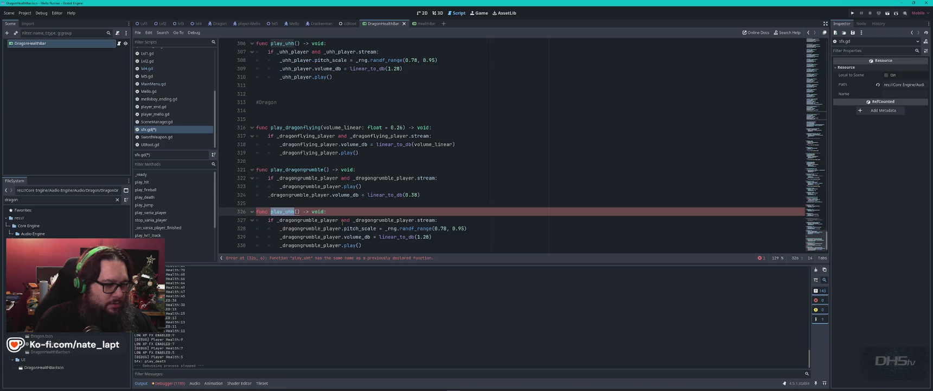
type("play_")
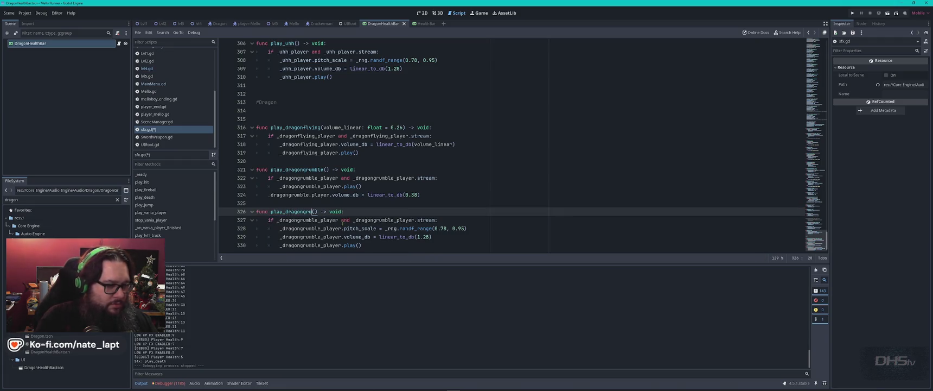
type("2")
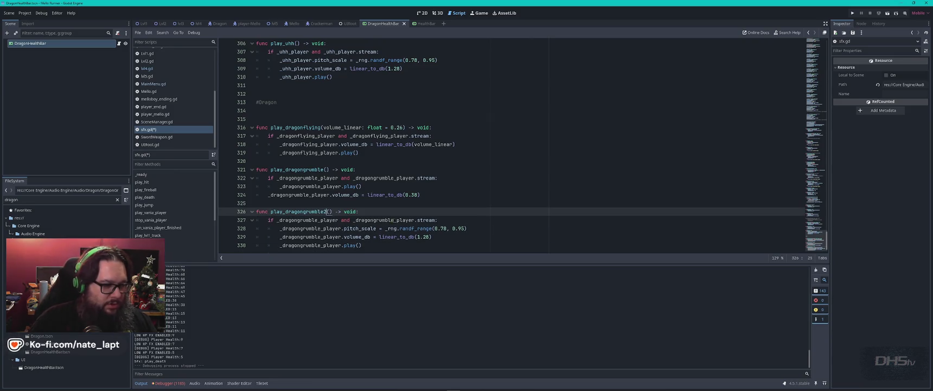
left_click(393, 220)
type("2")
left_click(318, 219)
type("2")
left_click(321, 228)
left_click(321, 245)
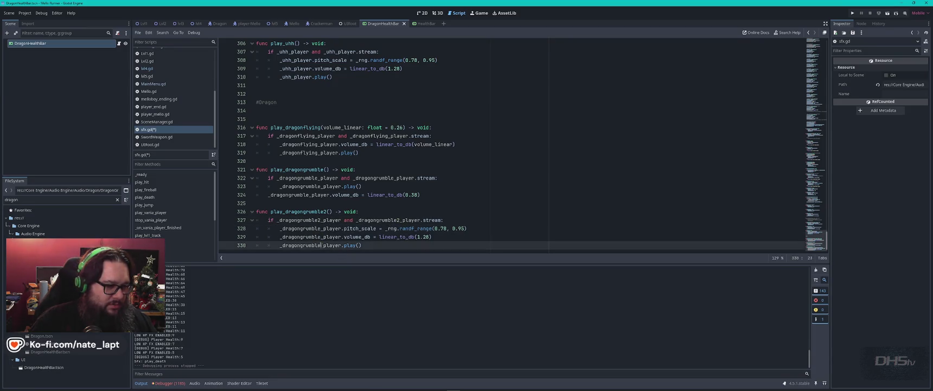
type("2")
left_click(320, 236)
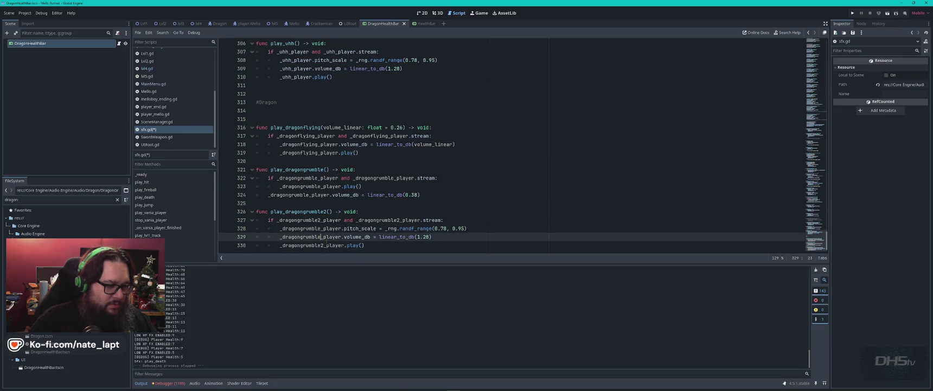
type("2")
left_click(320, 228)
type("2")
left_click(457, 194)
Step: Delete the extra blank line under #Dragon and save sfx.gd
scroll(448, 206, "up", 3)
scroll(448, 205, "down", 3)
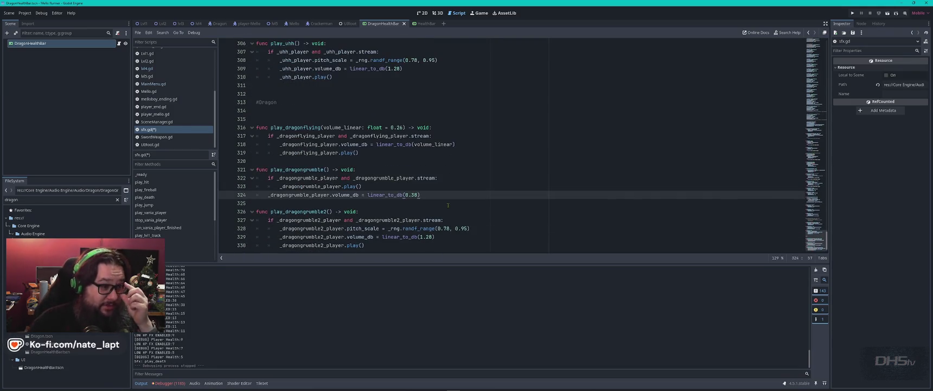
left_click(272, 112)
key("Delete")
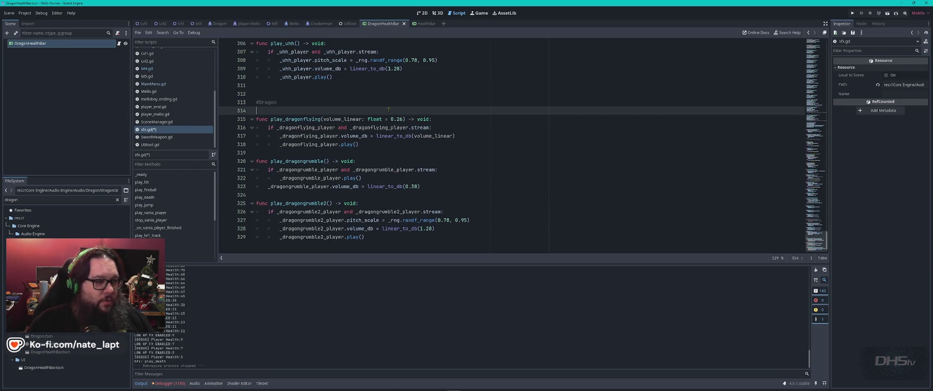
key("ctrl+s")
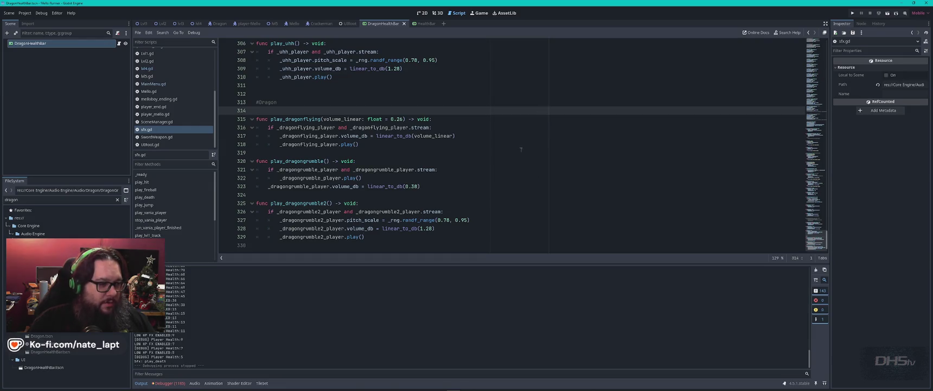
scroll(455, 188, "up", 2)
scroll(455, 188, "down", 2)
Step: Switch to lvl5.gd and search for 'sf' to find the Sfx.play_vania_player() call on line 15
key("ctrl+shift+comma")
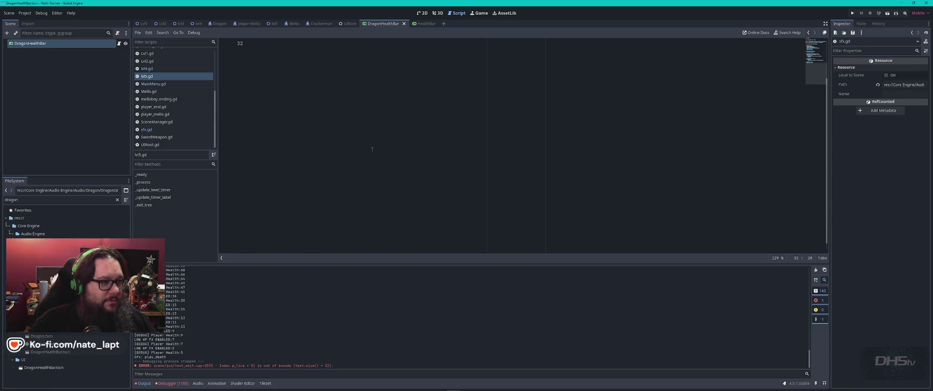
key("ctrl+f")
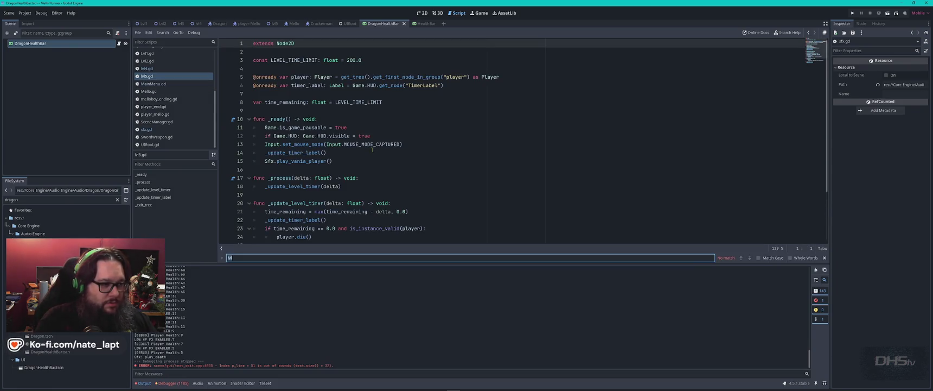
type("sfx")
key("Escape")
left_click(349, 143)
scroll(350, 143, "down", 1)
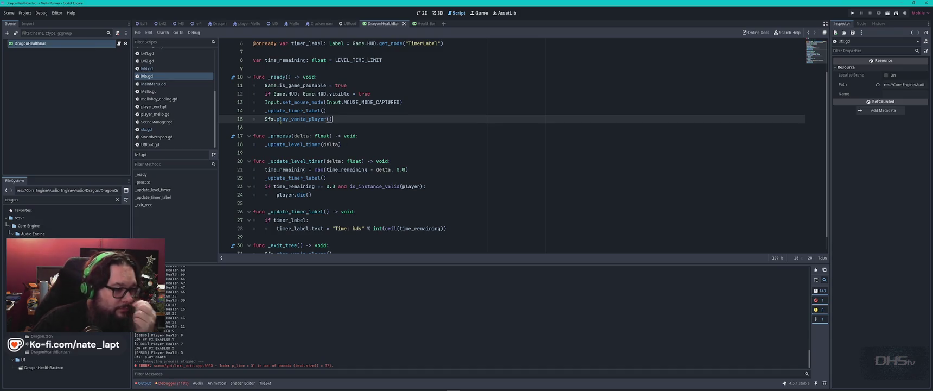
key("ctrl+f")
key("Return")
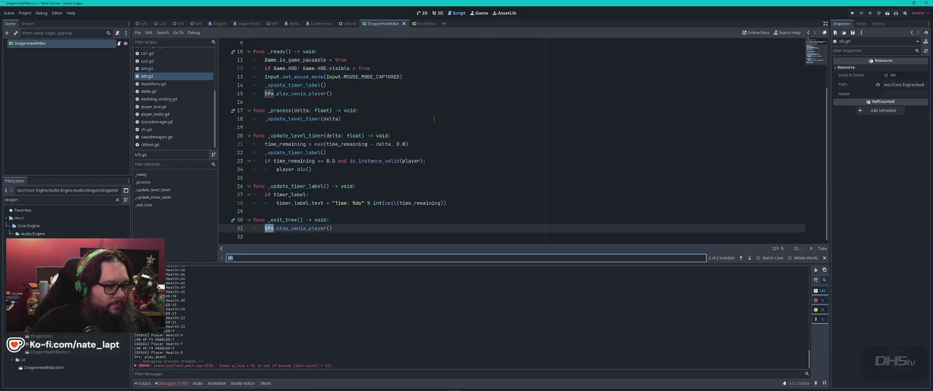
key("Return")
key("Escape")
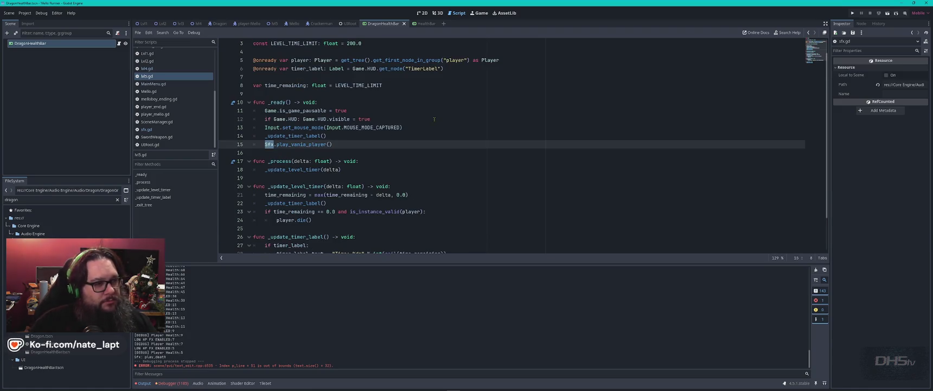
scroll(443, 150, "up", 1)
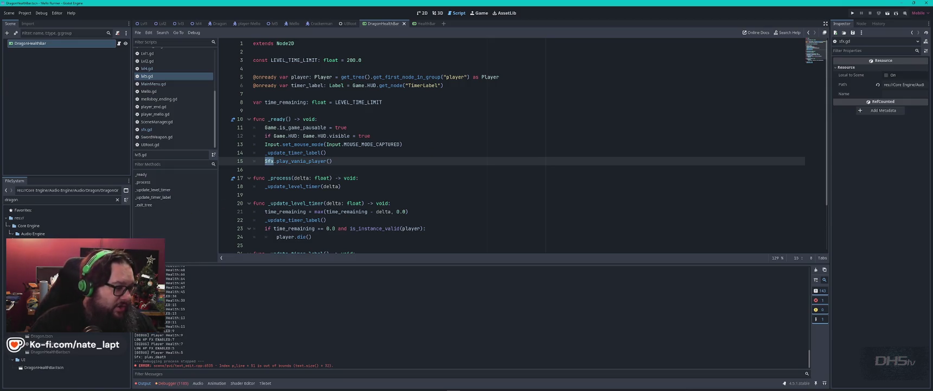
Step: Reimport the Dragonflying.ogg sound with Loop enabled
left_click(49, 257)
left_click(392, 153)
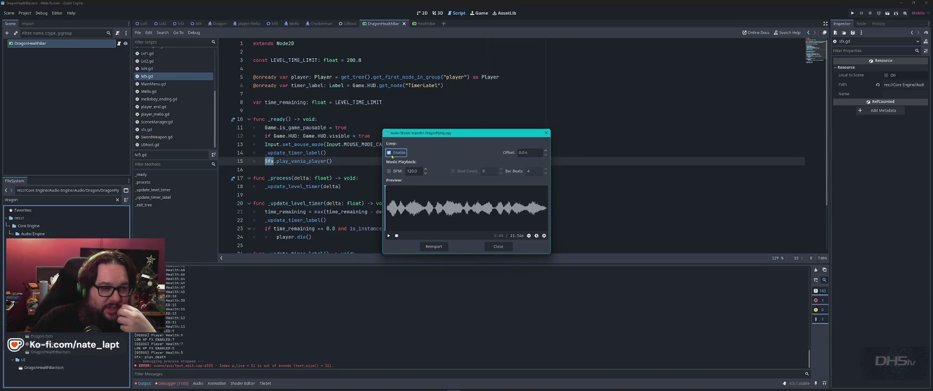
left_click(434, 246)
left_click(434, 247)
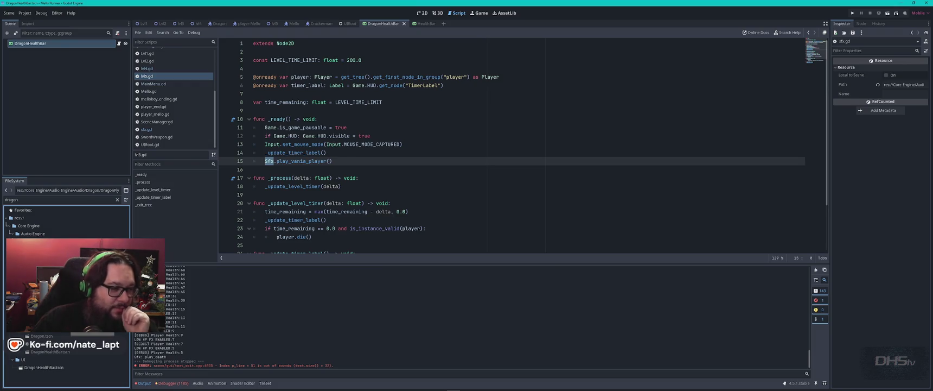
Step: Add a Sfx.play_dragonflying() call as line 16 of lvl5.gd's _ready() and save
left_click(402, 172)
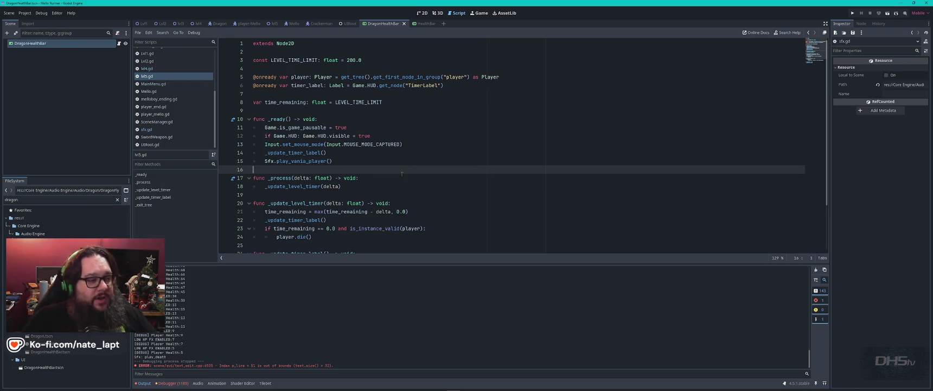
left_click_drag(347, 153, 350, 159)
key("ctrl+c")
left_click(352, 160)
key("ctrl+v")
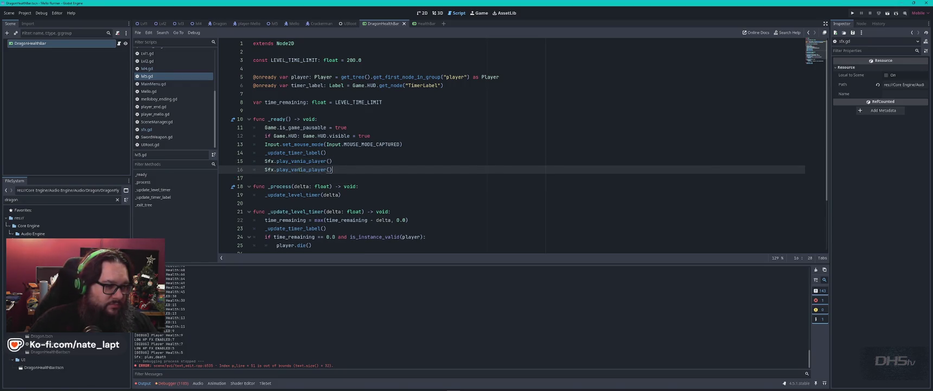
double_click(298, 170)
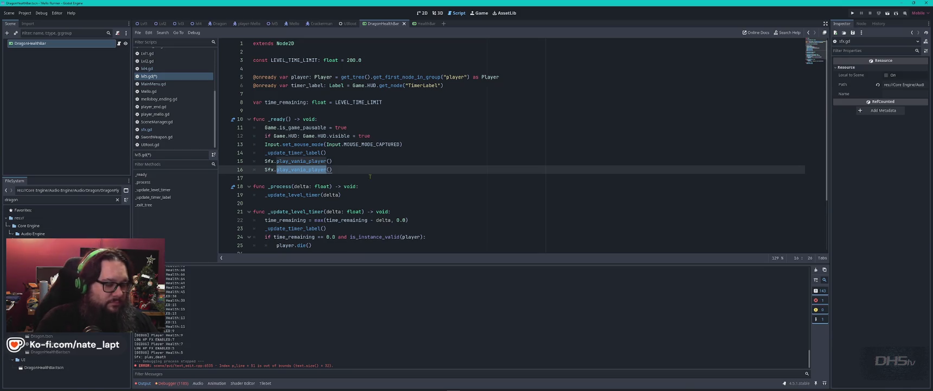
type("play_dragon")
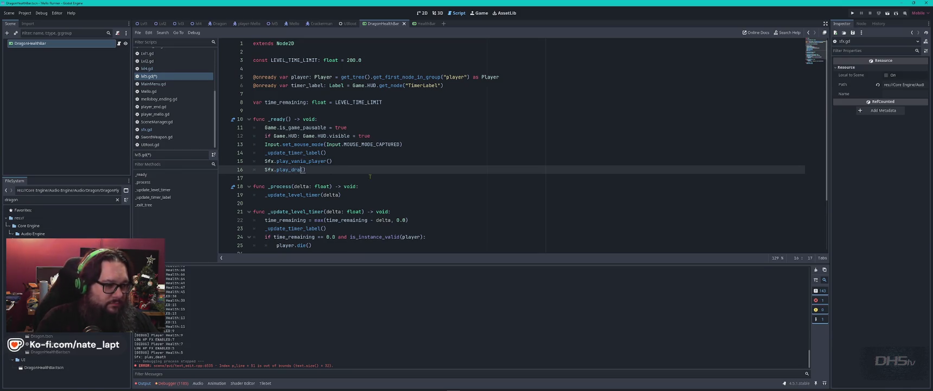
type("f")
key("Return")
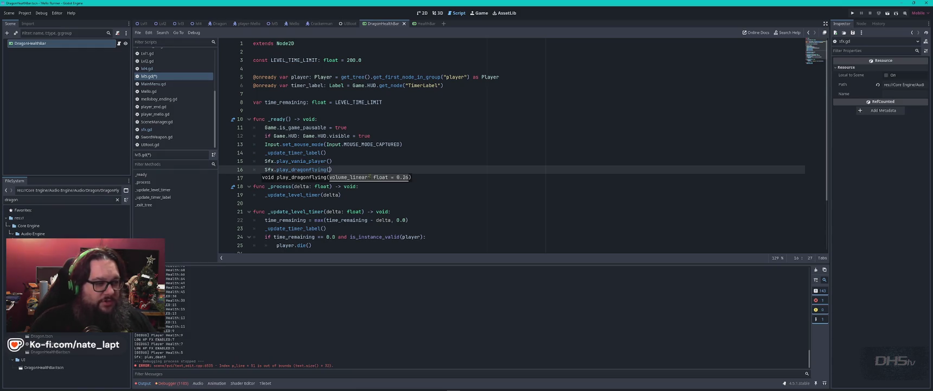
left_click(412, 163)
key("ctrl+s")
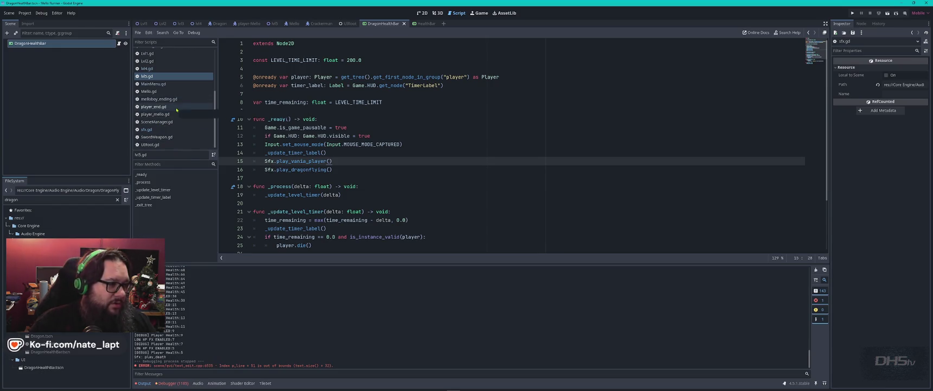
Step: Change MainMenu.gd's Start button to load Lvl5 instead of Lvl4
left_click(154, 84)
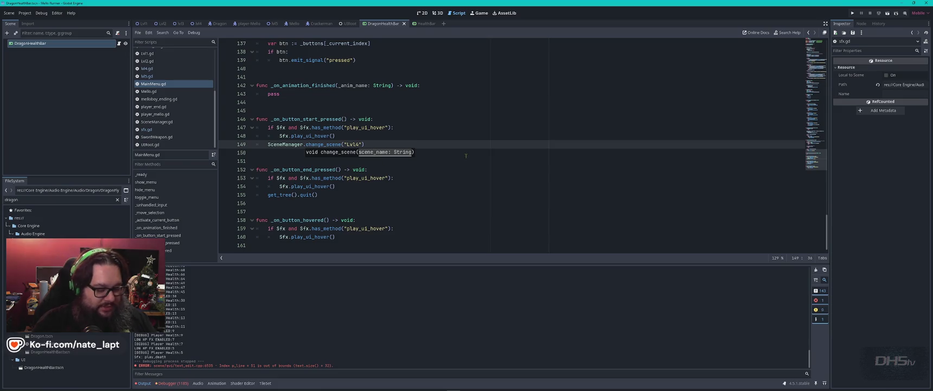
key("BackSpace")
type("5")
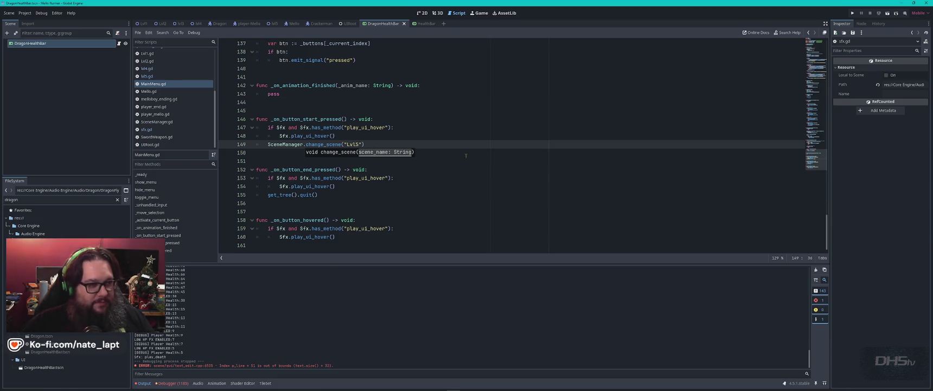
key("F5")
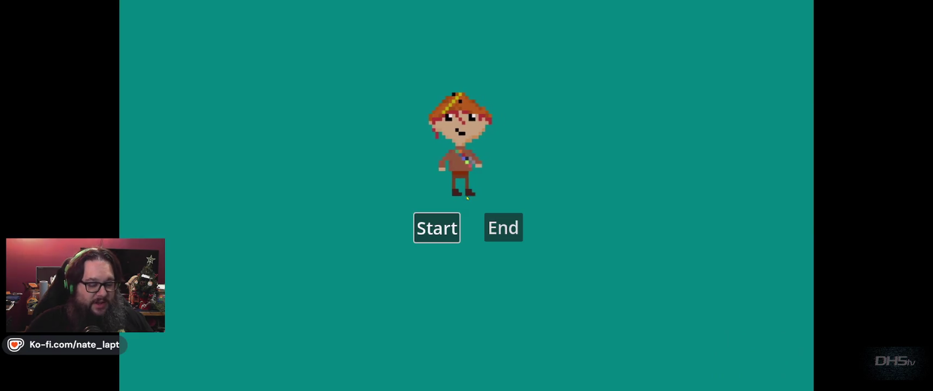
key("Return")
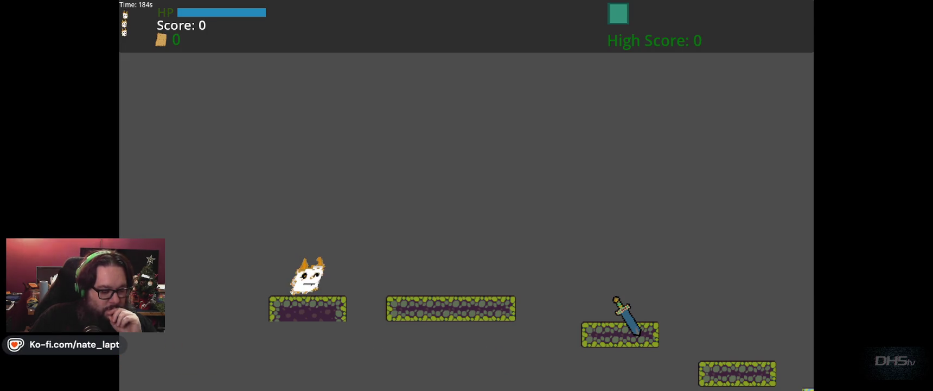
key("F8")
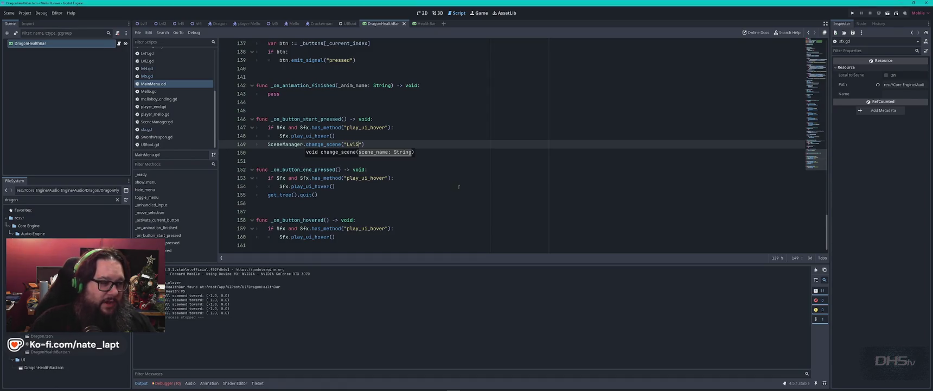
Step: Swap lvl5.gd's line 16 call to Sfx.play_dragongrumble() and run the project
left_click(455, 178)
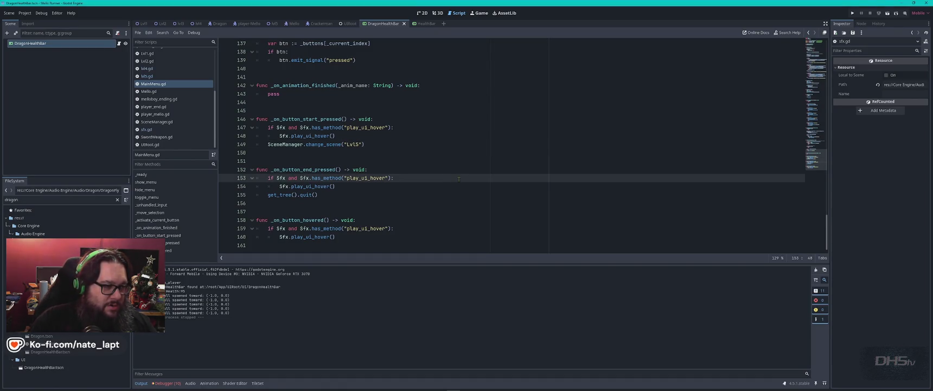
left_click(149, 129)
left_click(155, 77)
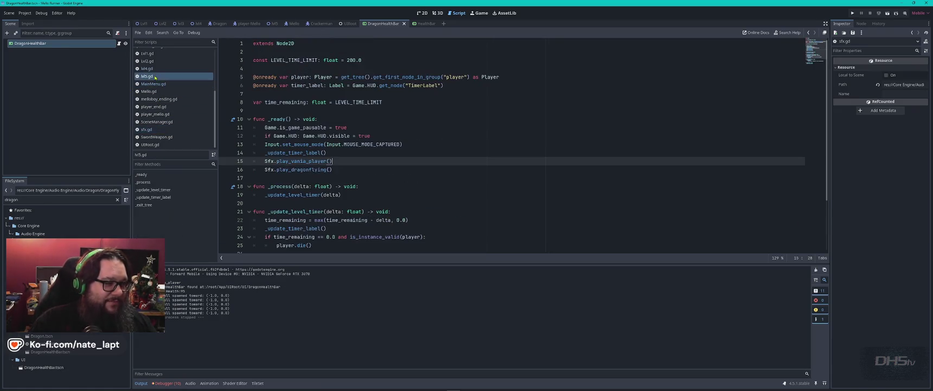
double_click(304, 169)
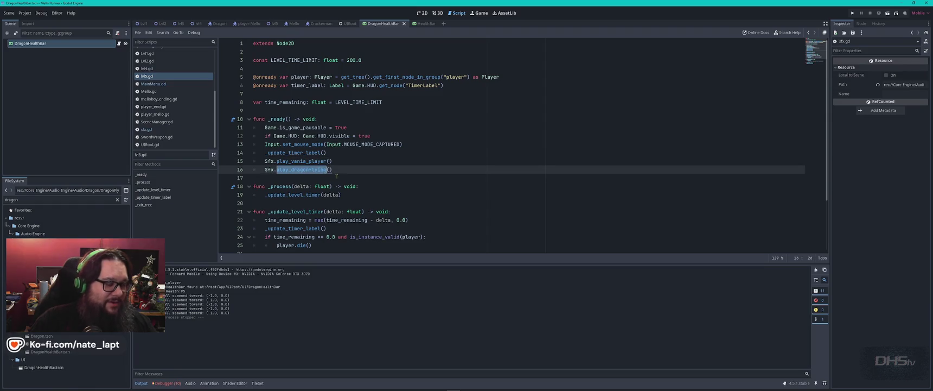
type("play_dr")
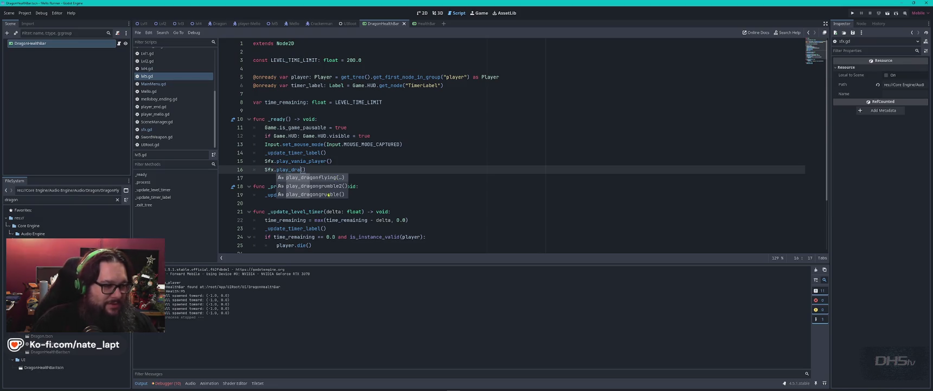
left_click(329, 194)
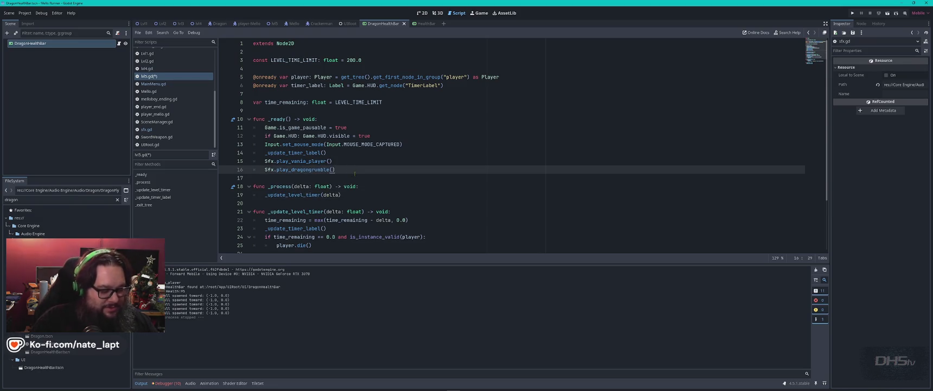
key("F5")
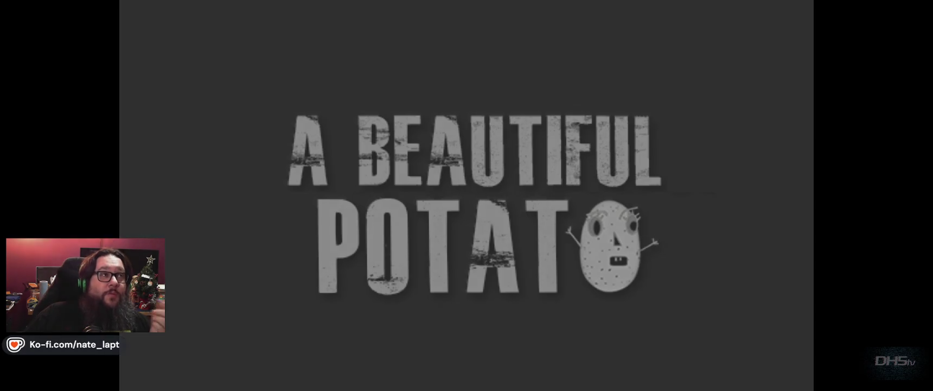
Step: Test-run the game, stop it, and search Dragon.gd for its sfx calls
key("Return")
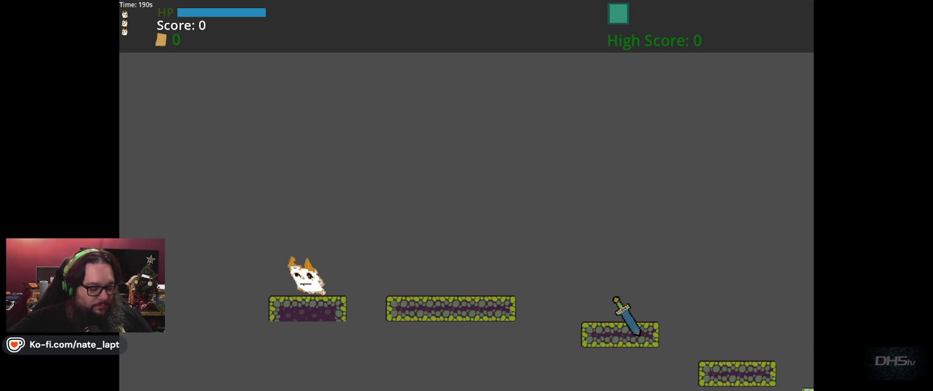
key("F8")
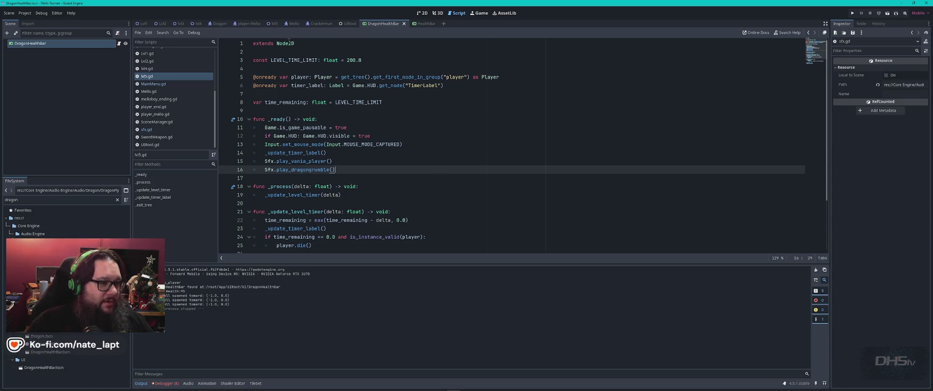
scroll(162, 95, "up", 3)
scroll(162, 95, "up", 2)
left_click(154, 75)
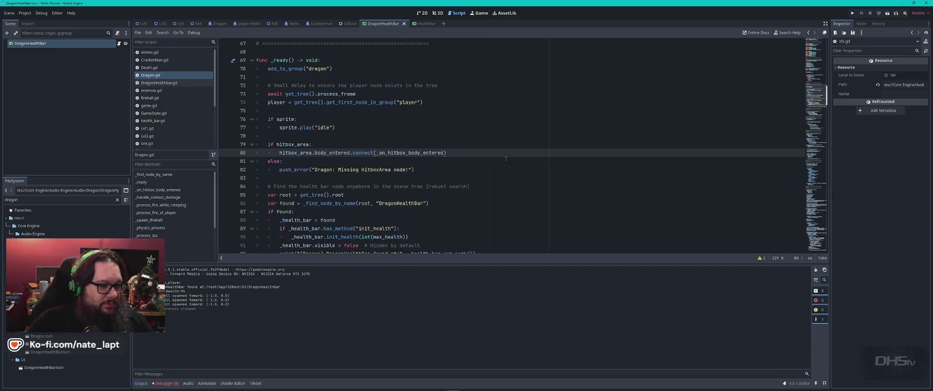
key("ctrl+f")
type("sfx")
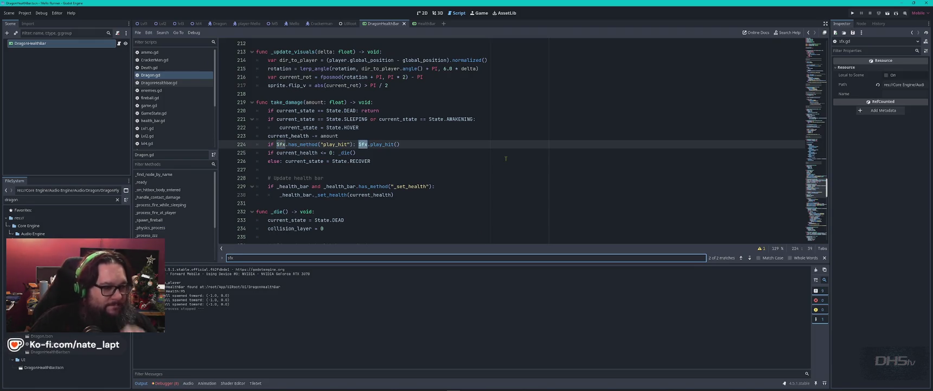
Step: Preview the 837799, 713040, 546381 and 145729 dragon roar clips from Assets\Audio in VLC
key("alt+Tab")
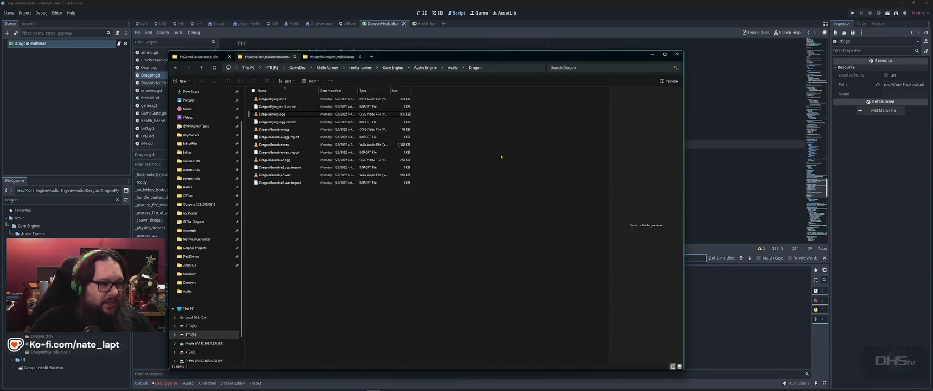
key("ctrl+shift+Tab")
key("Up")
key("Up")
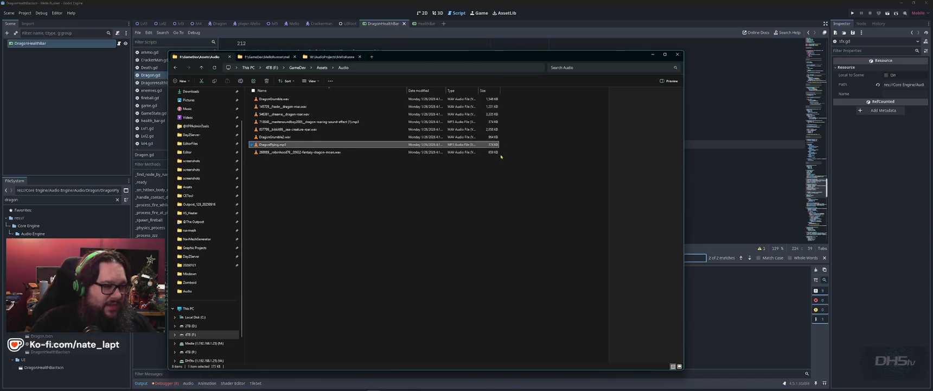
key("Return")
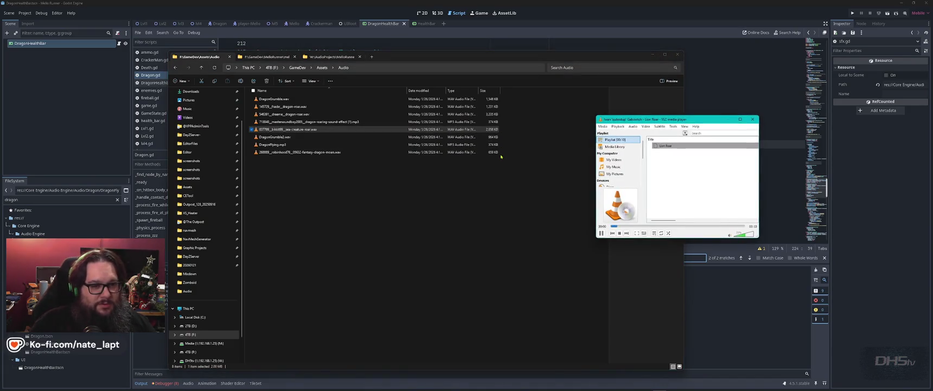
double_click(307, 121)
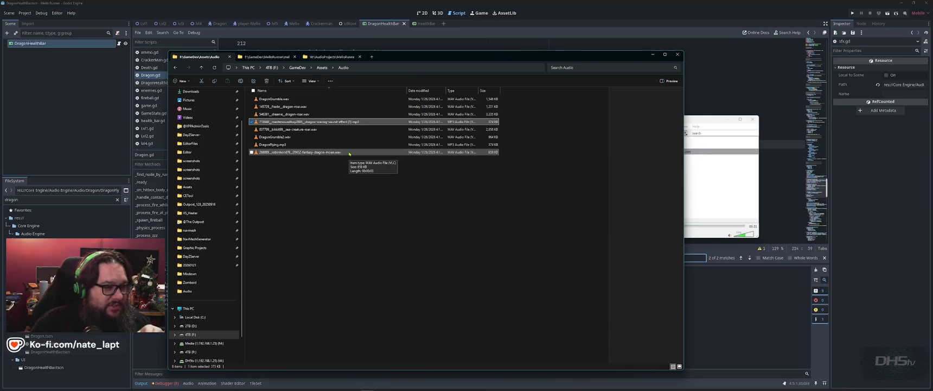
double_click(306, 115)
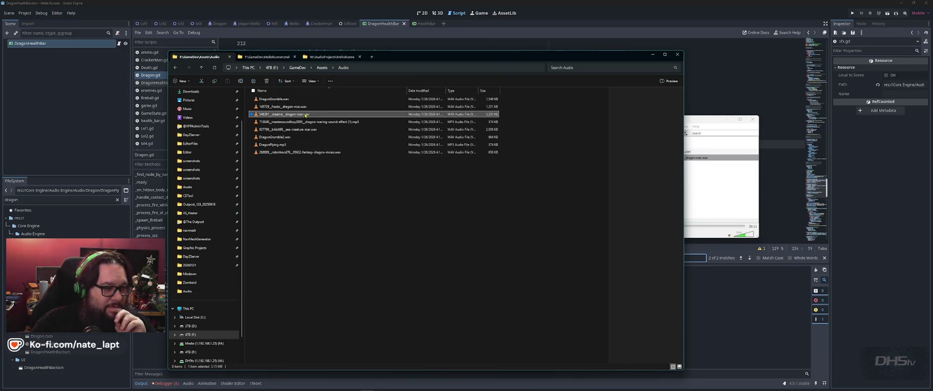
double_click(307, 106)
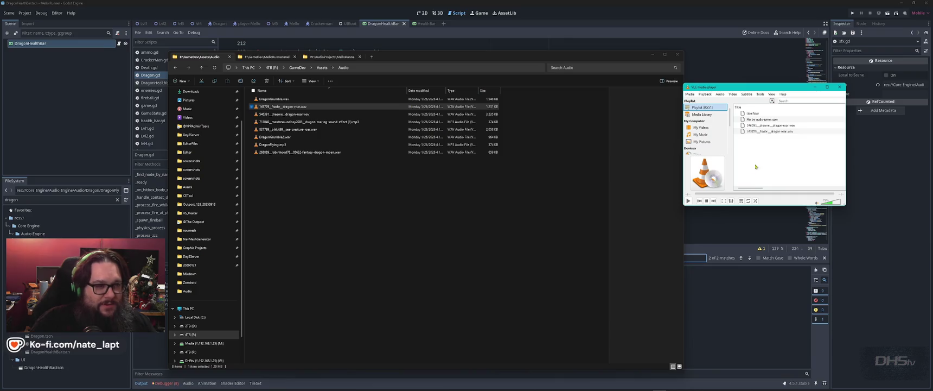
key("super")
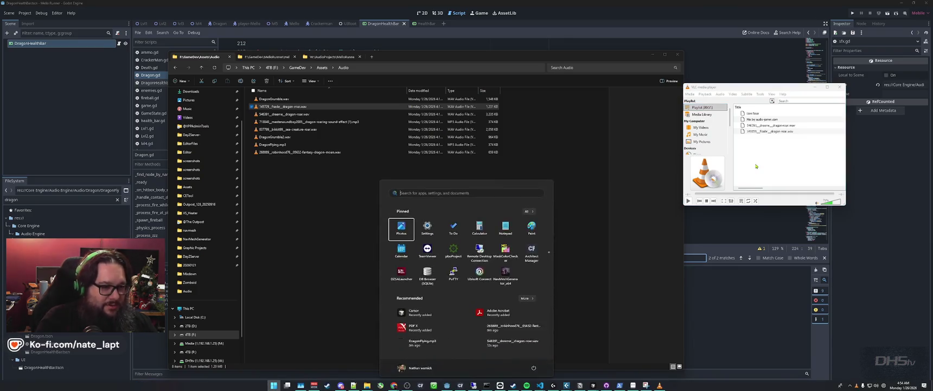
Step: Launch Audacity and dismiss its welcome screen
type("audacity")
key("Return")
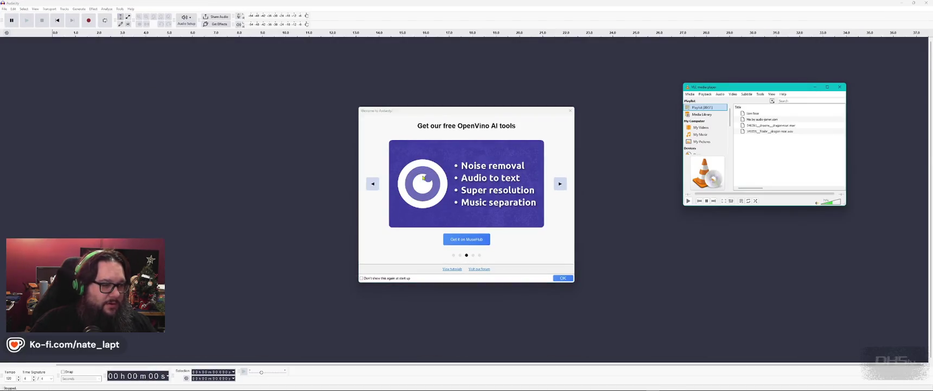
key("Escape")
Step: Rename the 145729 roar file to DragonRoar.wav and import it into Audacity without tempo matching
key("alt+Tab")
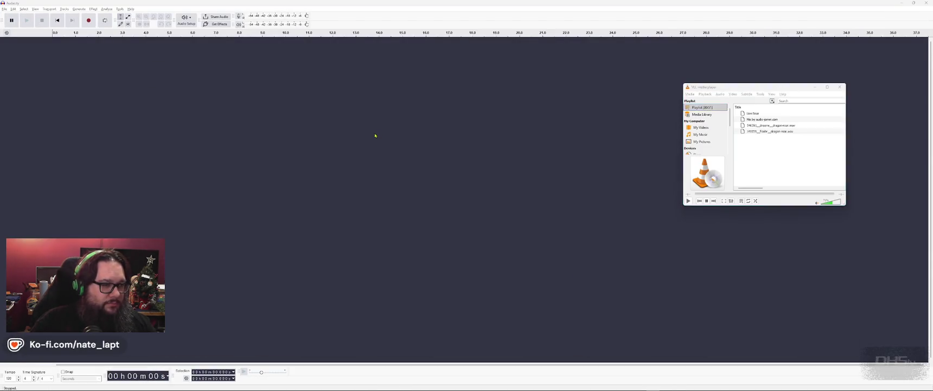
key("alt+Tab")
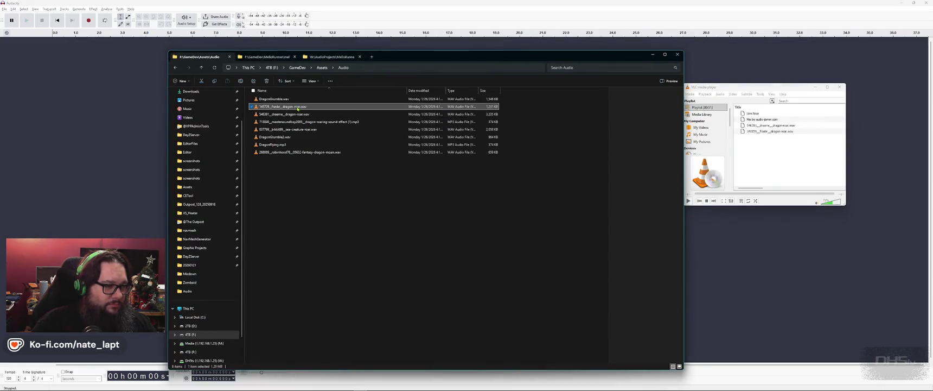
left_click(298, 107)
type("Dra")
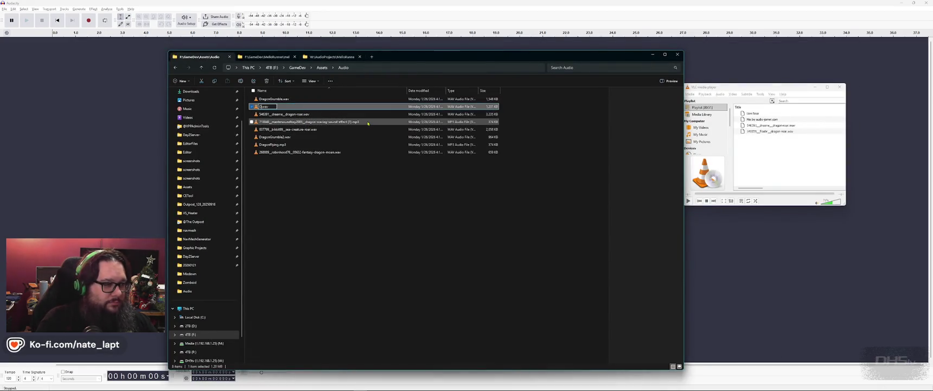
type("gonRoar")
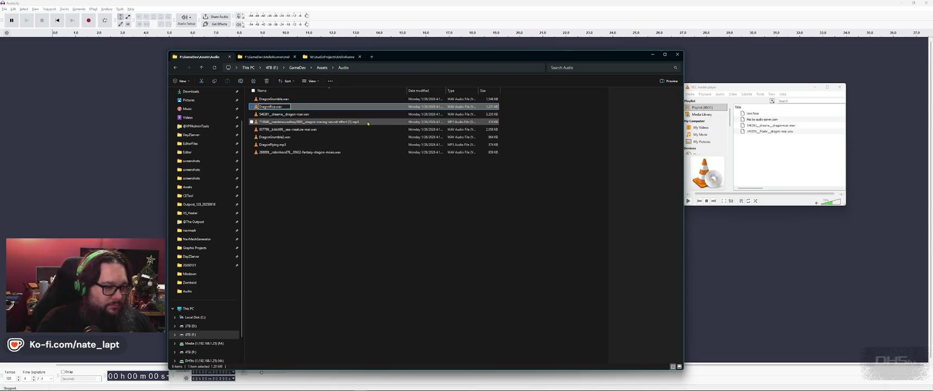
key("Return")
mouse_move(282, 106)
left_mouse_down()
mouse_move(38, 109)
mouse_move(33, 82)
left_mouse_up()
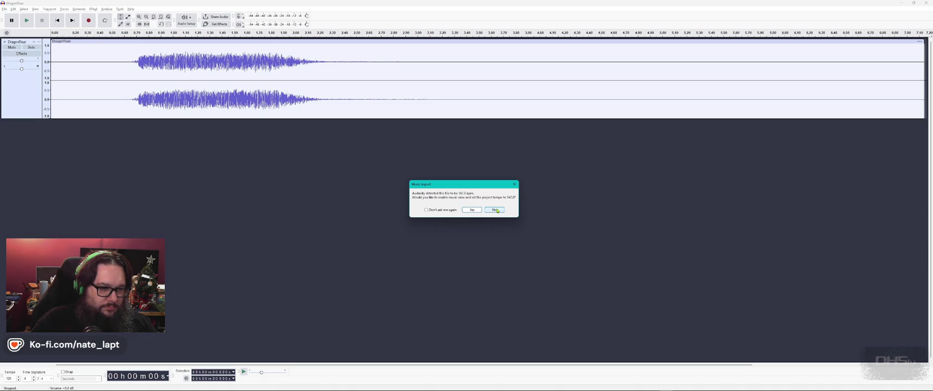
left_click(495, 209)
Step: Cut the silent lead-in from the DragonRoar clip, move it to start at 0 s, and preview it
left_click(4, 8)
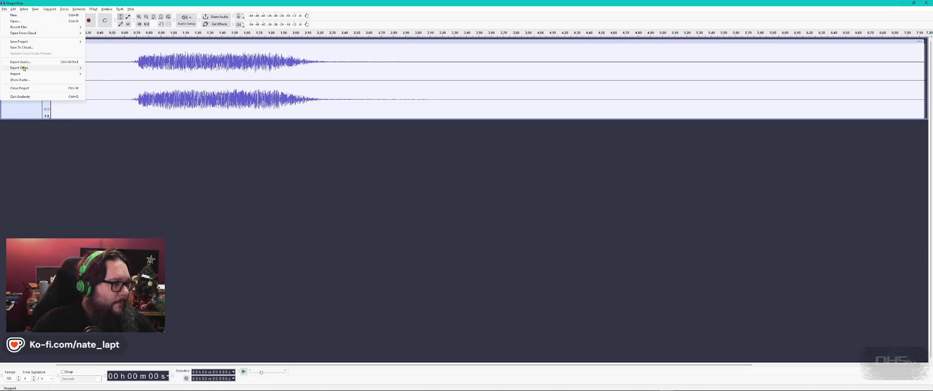
key("Escape")
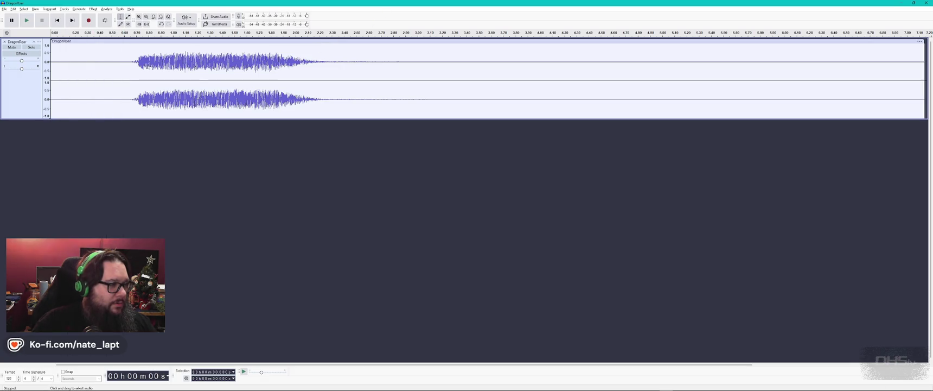
right_click(115, 65)
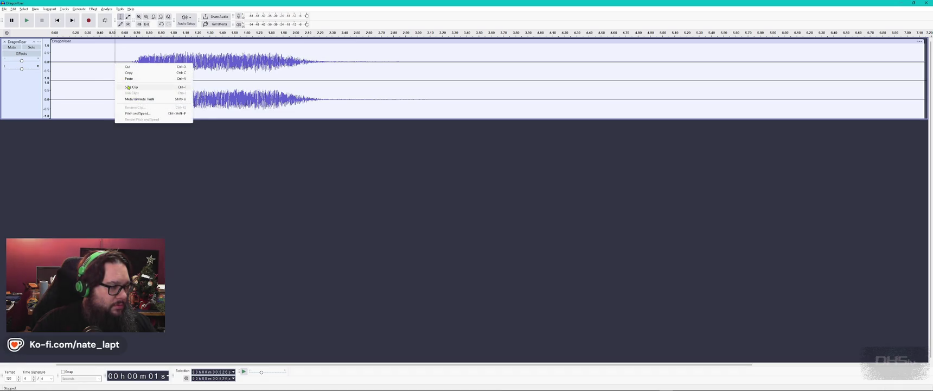
left_click(129, 87)
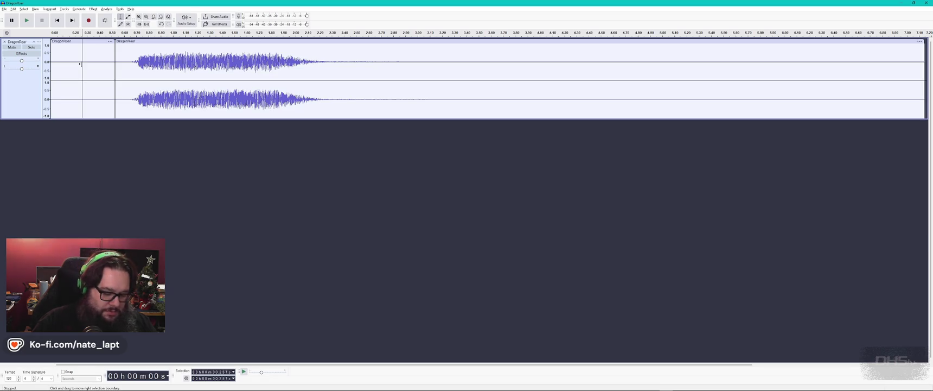
left_click(87, 42)
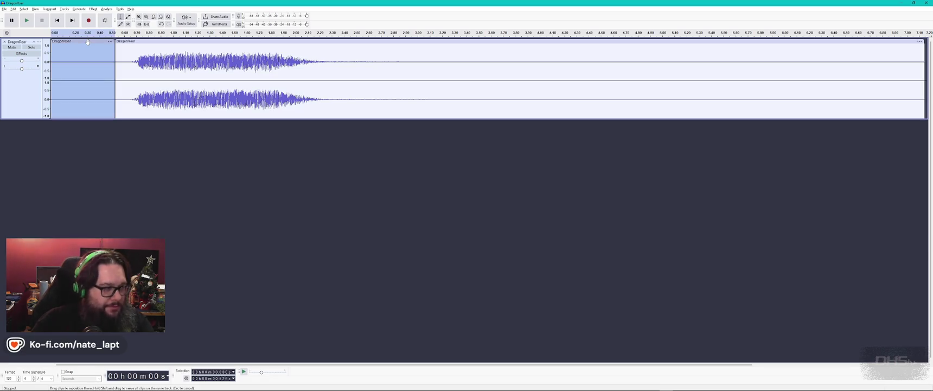
key("Delete")
right_click(89, 59)
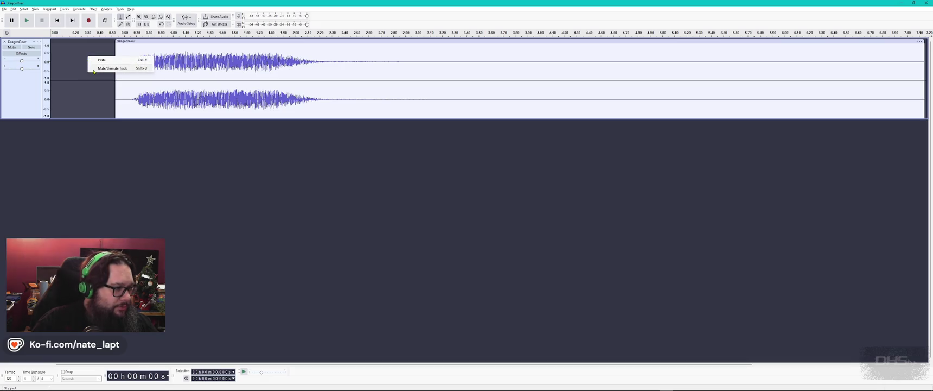
left_click(74, 60)
left_click_drag(134, 50, 13, 64)
key("space")
key("space")
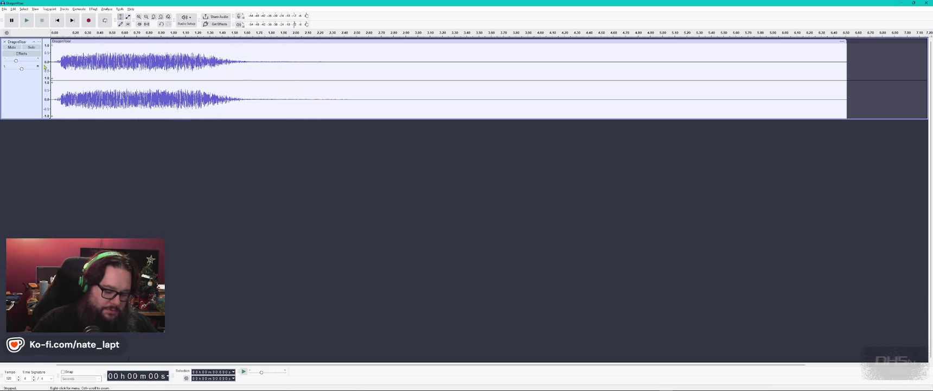
key("space")
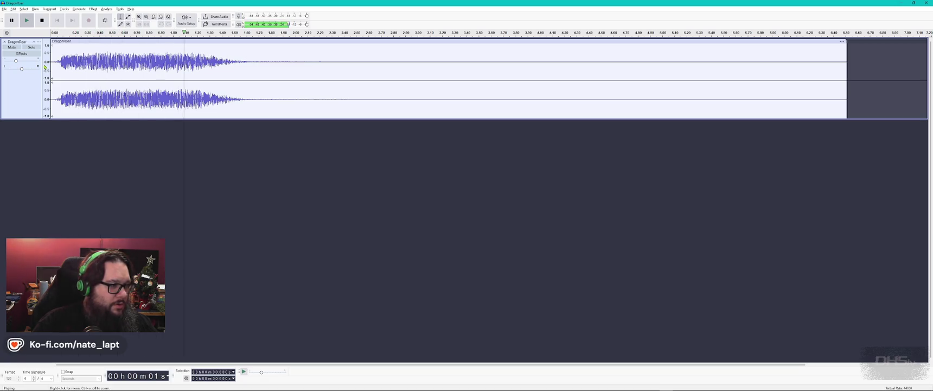
key("space")
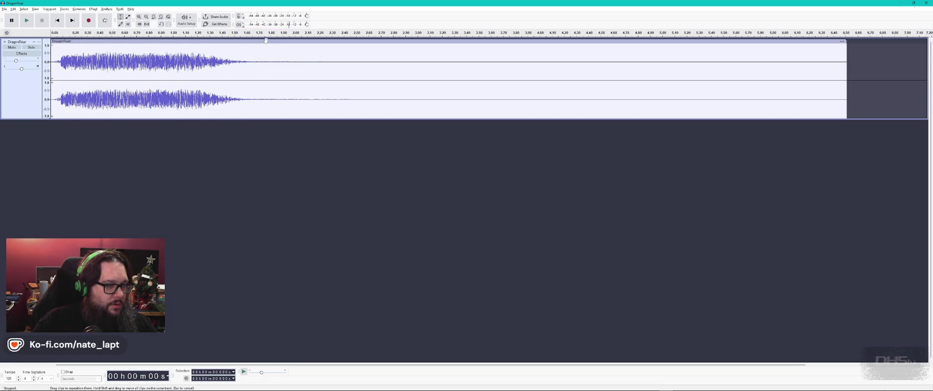
Step: Split the roar at 1.73 s, delete the tail, and play back the shortened clip
left_click(262, 55)
right_click(261, 57)
left_click(313, 72)
left_click(308, 45)
key("Delete")
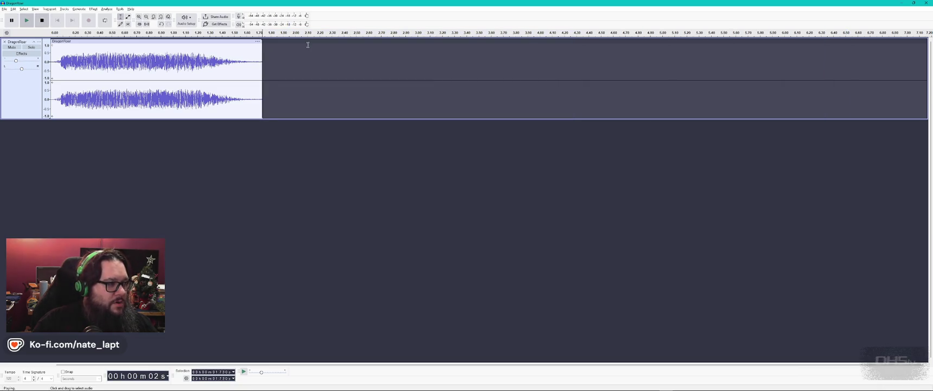
key("Home")
key("space")
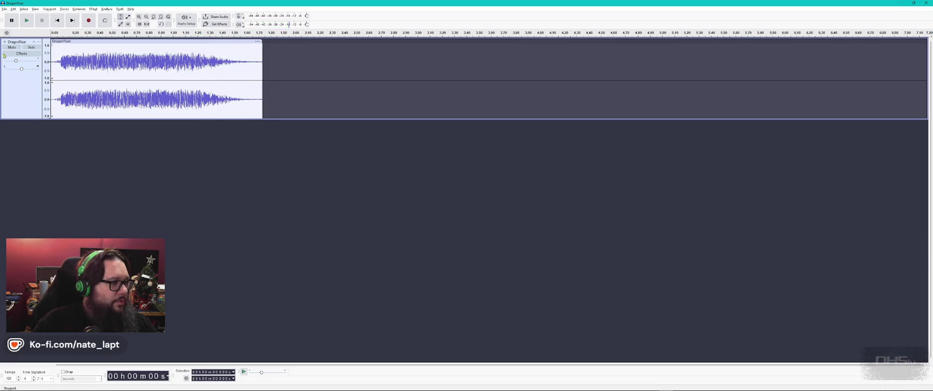
left_click(4, 9)
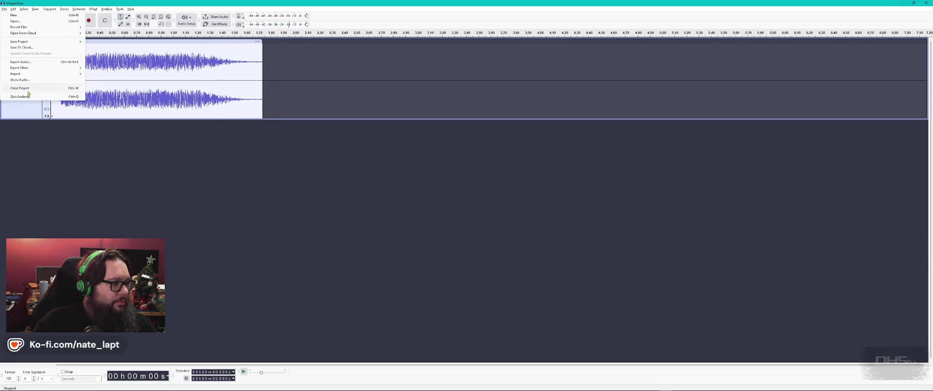
Step: Export the trimmed roar as DragonRoar.ogg and close Audacity
left_click(32, 62)
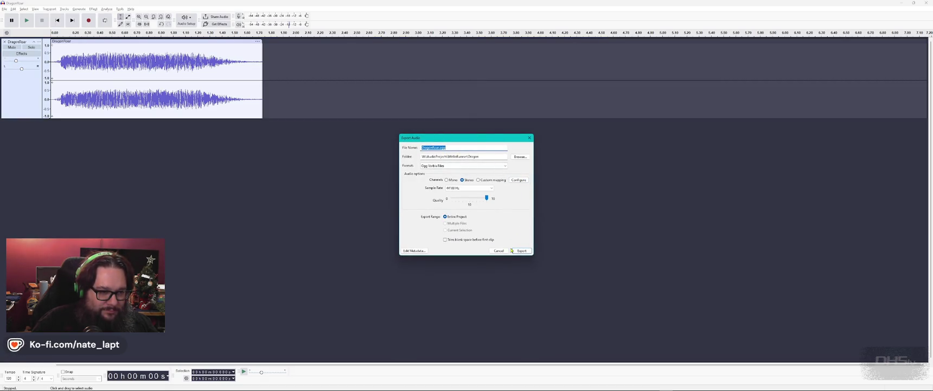
left_click(529, 252)
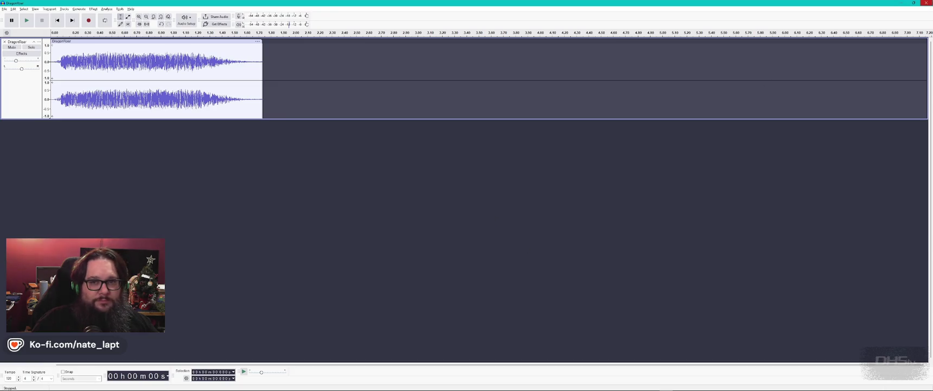
left_click(926, 3)
left_click(480, 196)
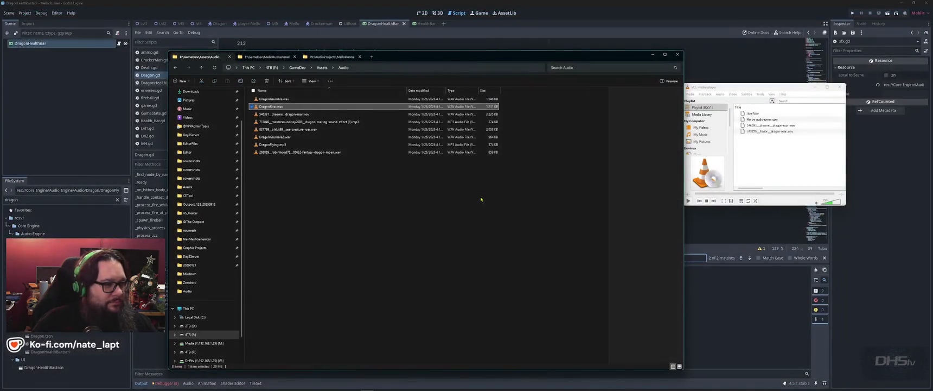
Step: Check DragonRoar.ogg in the Dragon audio folders, then return to Godot
left_click(331, 57)
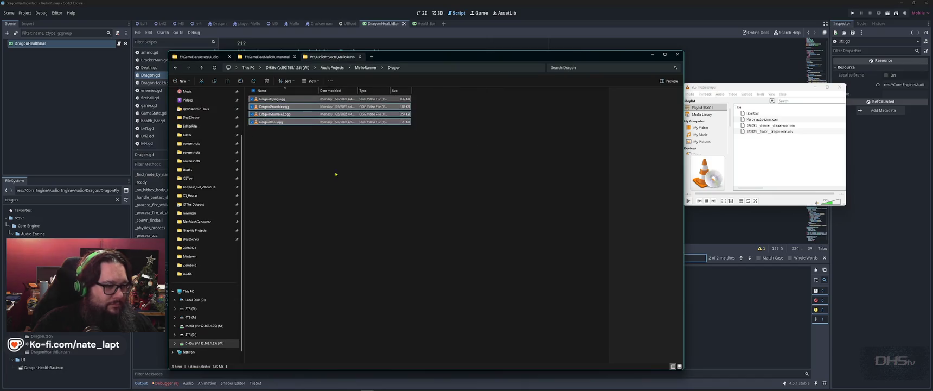
left_click(279, 123)
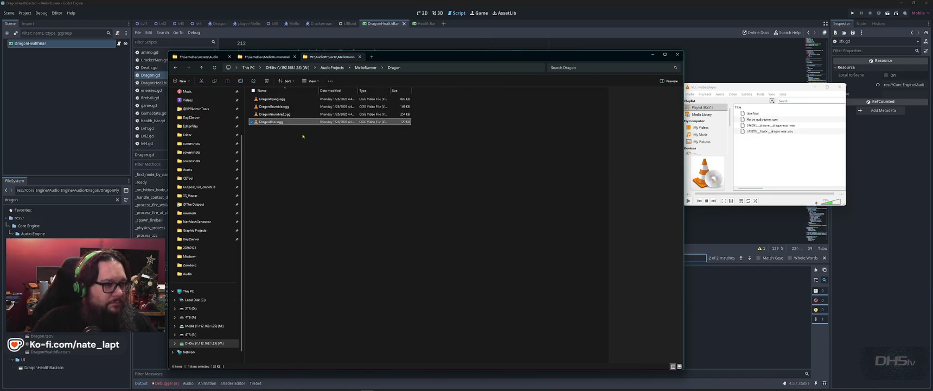
left_click(266, 56)
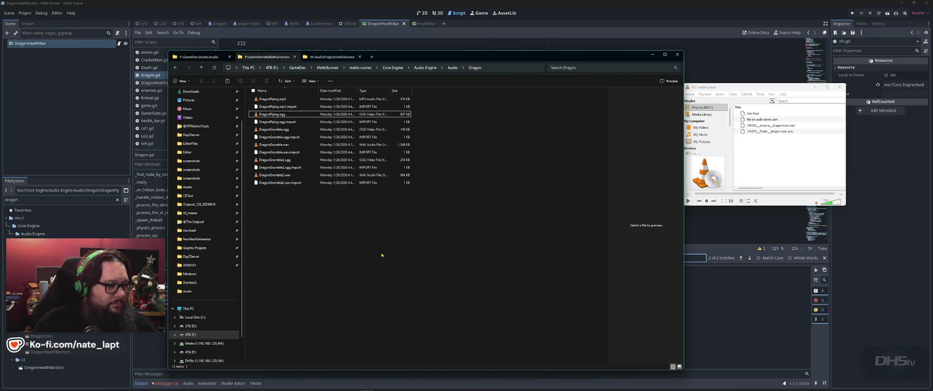
left_click(136, 136)
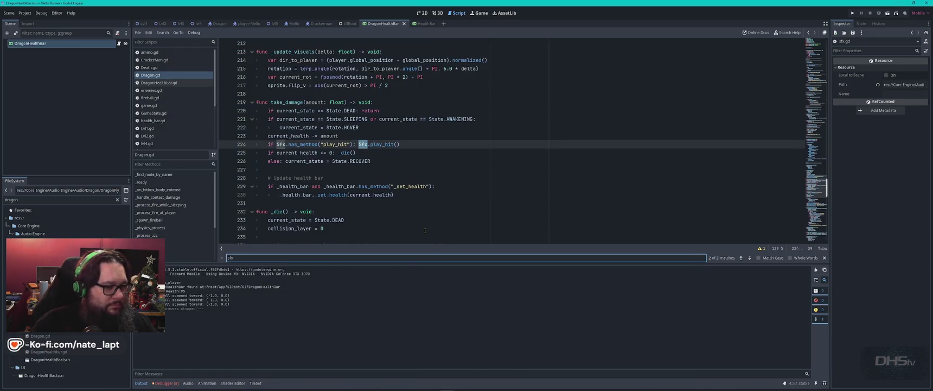
Step: Copy the play_dragongrumble2 function in sfx.gd and rename the copy play_dragonroar
scroll(163, 119, "down", 3)
left_click(153, 142)
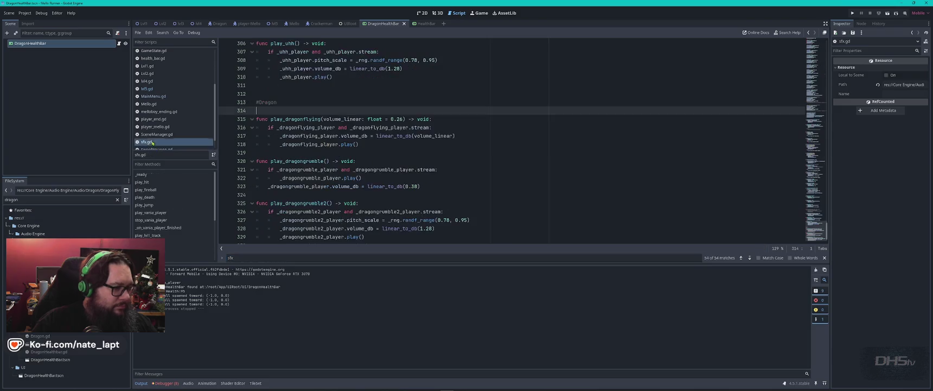
scroll(421, 196, "down", 1)
left_click_drag(421, 188, 425, 232)
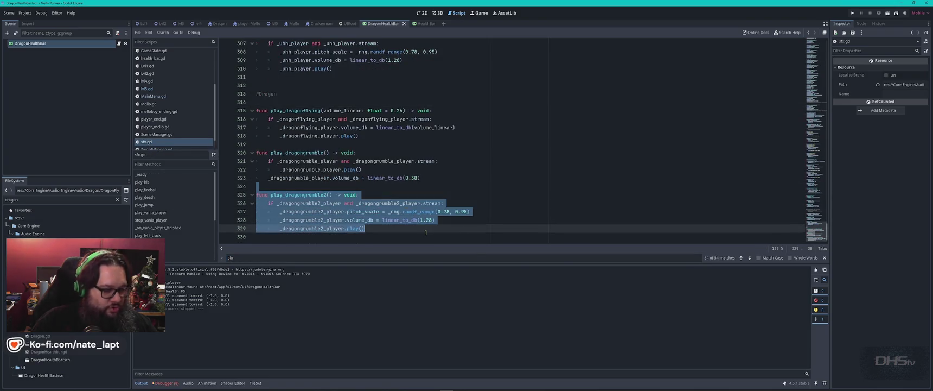
key("ctrl+c")
left_click(424, 230)
key("ctrl+v")
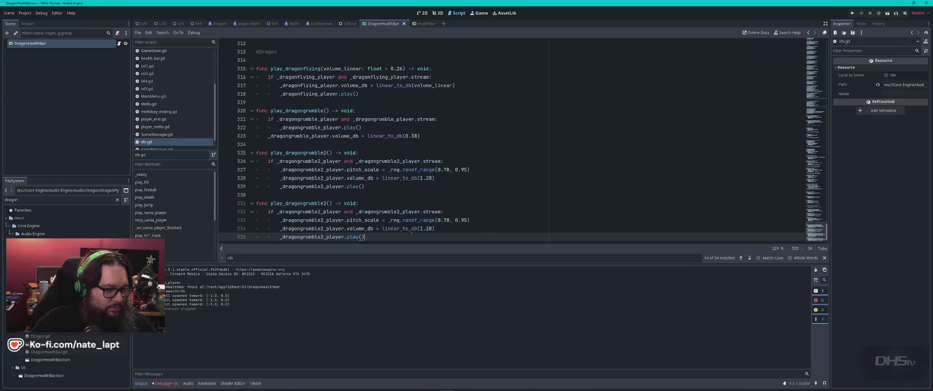
left_click_drag(302, 203, 316, 203)
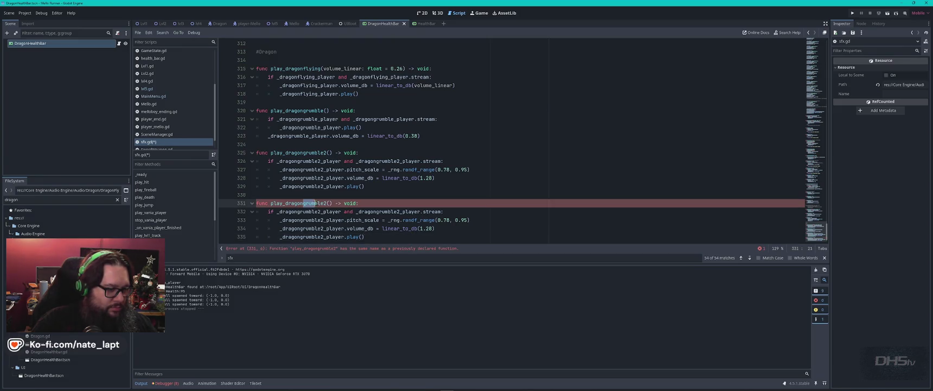
type("ro")
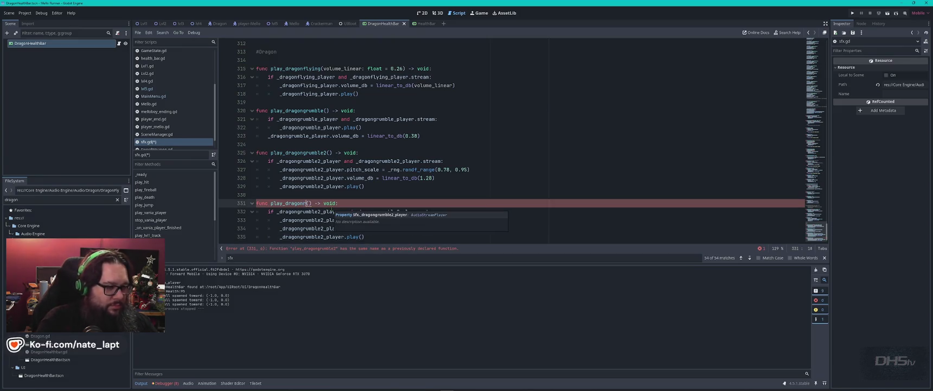
type("ar")
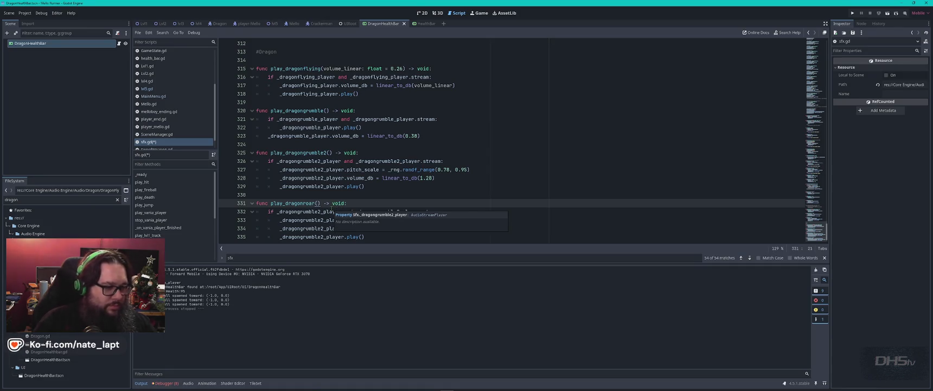
key("alt+Tab")
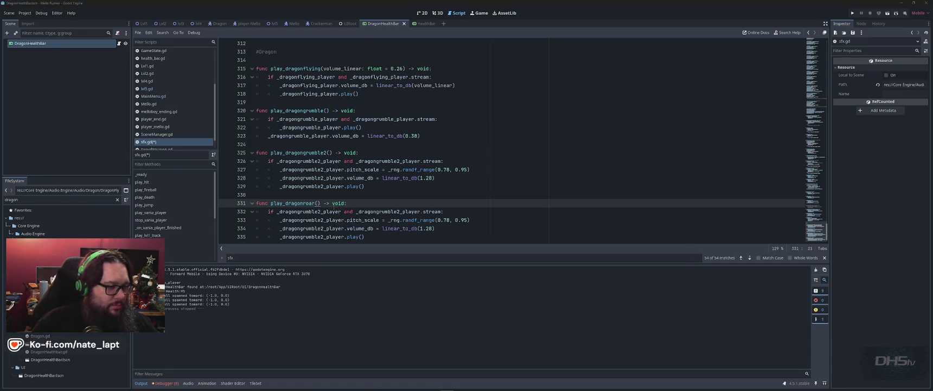
key("alt+Tab")
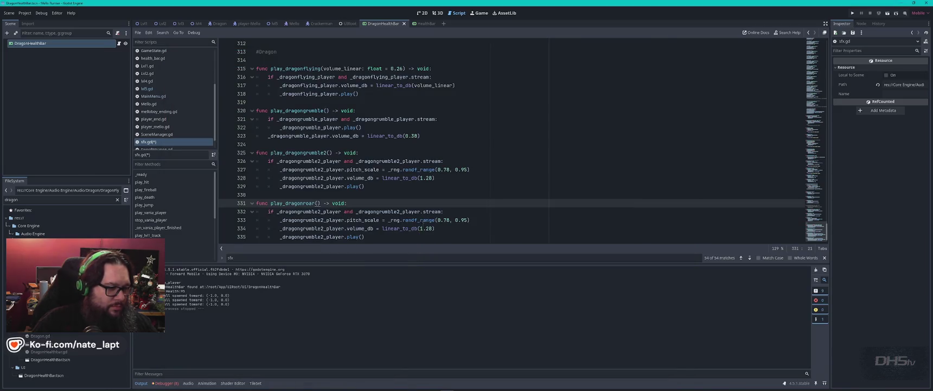
double_click(310, 203)
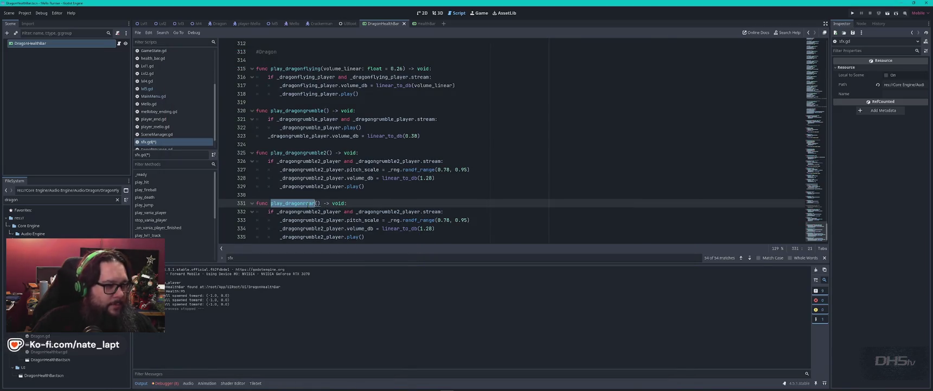
scroll(313, 203, "up", 7)
Step: Find the dragon sound constants in sfx.gd and duplicate the DragonGrumble2_SFX line
scroll(280, 163, "up", 16)
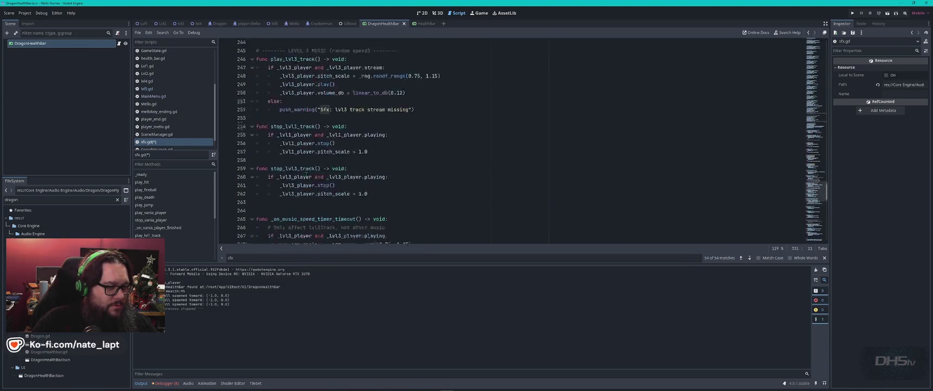
key("ctrl+f")
type("dragon")
key("Return")
key("Return")
key("Return")
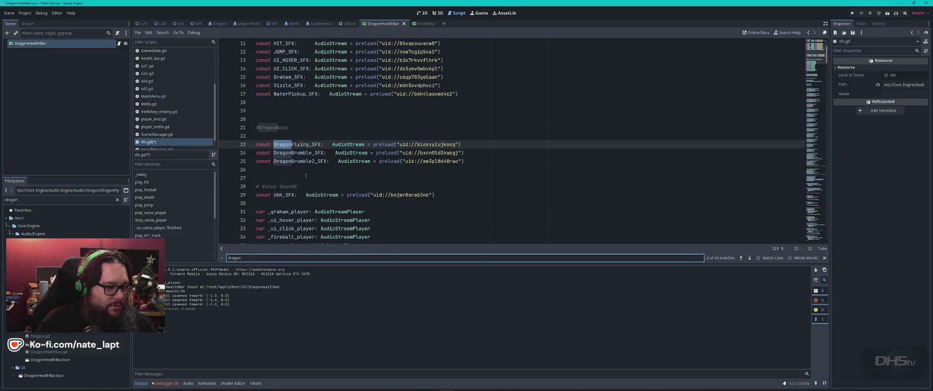
key("Escape")
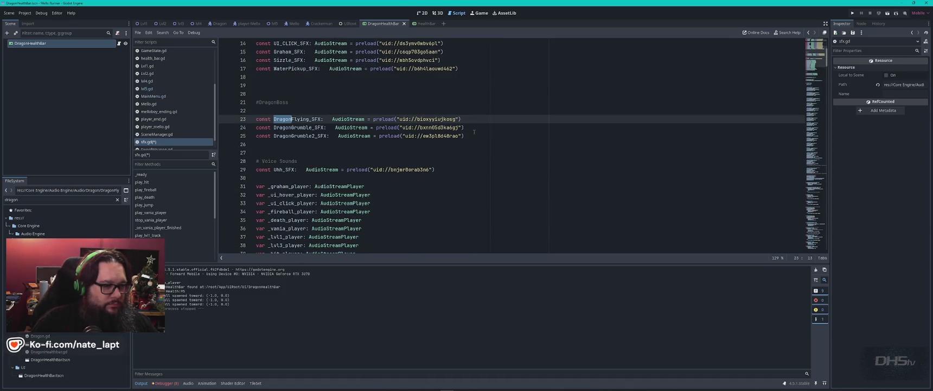
left_click_drag(474, 132, 482, 135)
left_click(486, 136)
key("ctrl+v")
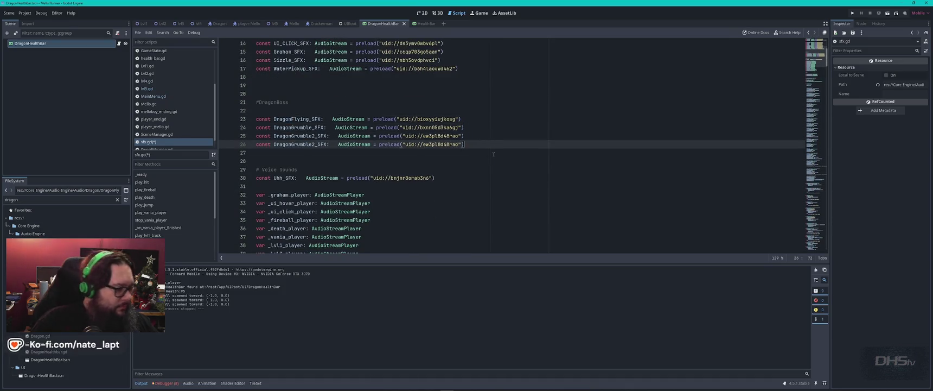
Step: Paste DragonRoar.ogg's UID into the copied line and rename the constant DragonRoar_SFX
right_click(54, 351)
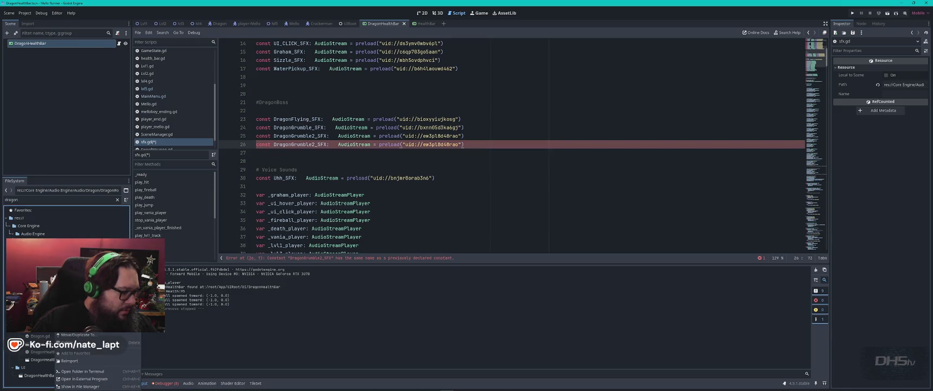
left_click(338, 230)
left_click_drag(406, 144, 458, 146)
key("ctrl+v")
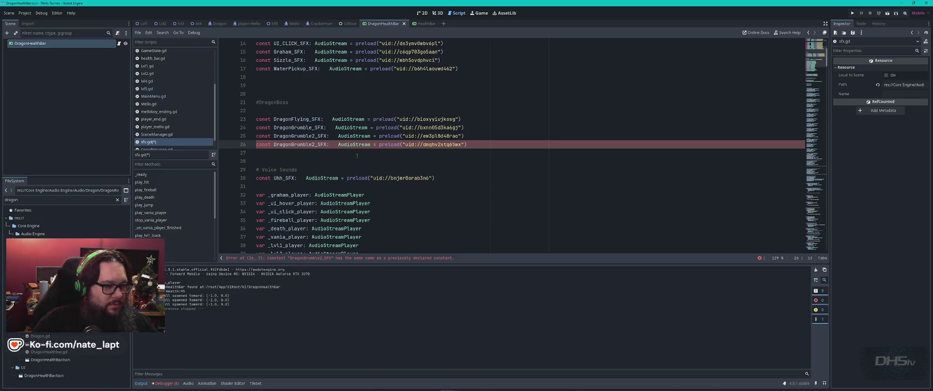
key("shift+Right")
key("shift+Right")
key("shift+Right")
type("Roar")
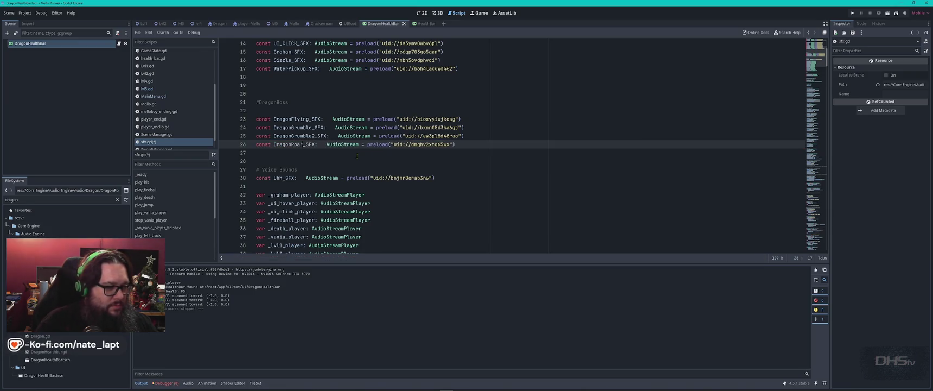
scroll(340, 165, "down", 12)
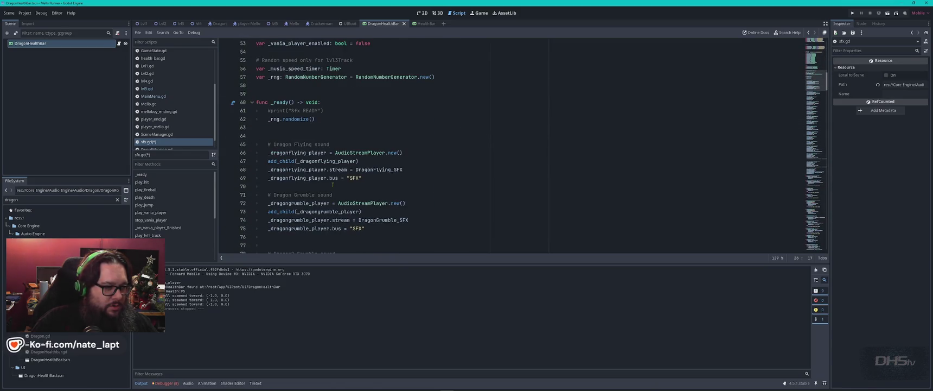
Step: Duplicate the dragon flying player setup block and rename line 66's player to _dragonroar_player
left_click_drag(294, 138, 424, 177)
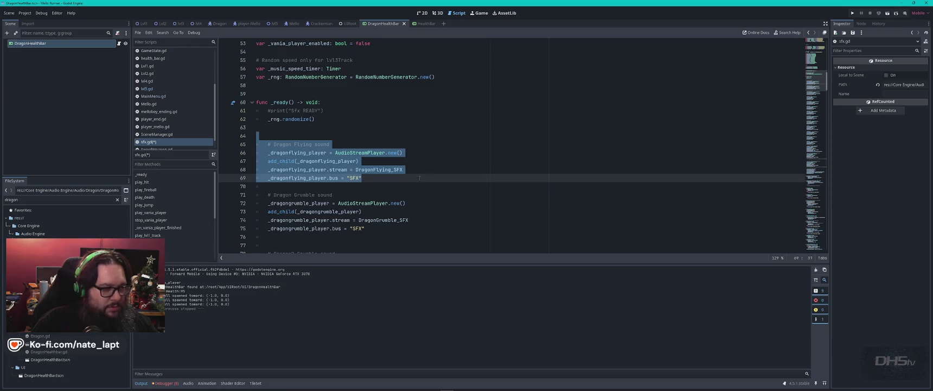
key("ctrl+shift+d")
key("Return")
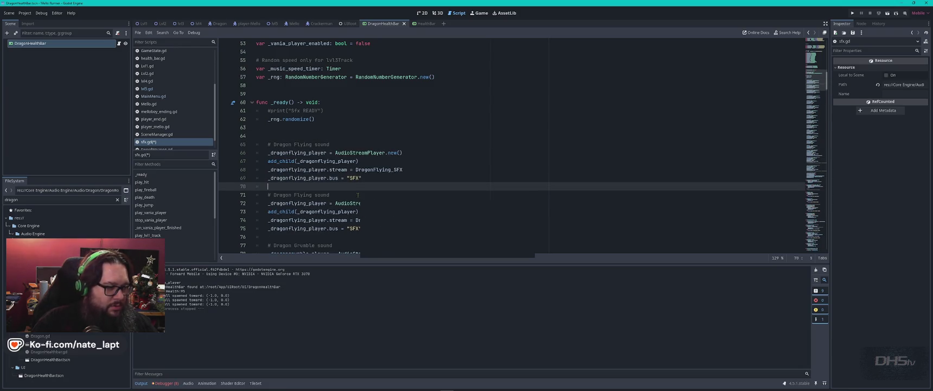
left_click(305, 153)
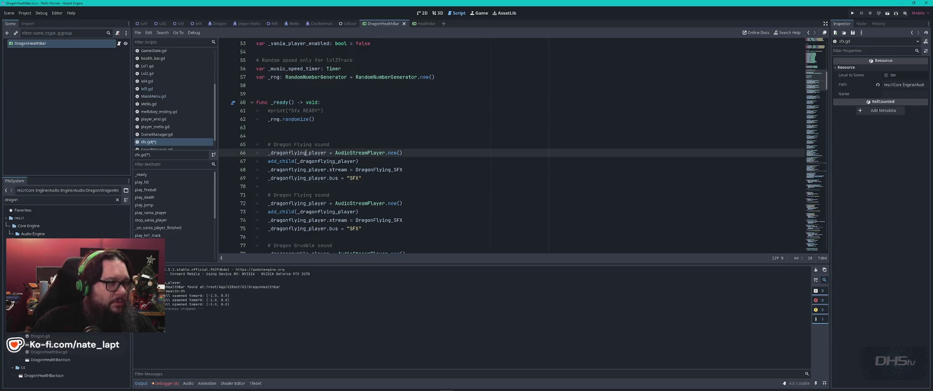
key("BackSpace")
key("BackSpace")
key("BackSpace")
type("r")
key("Tab")
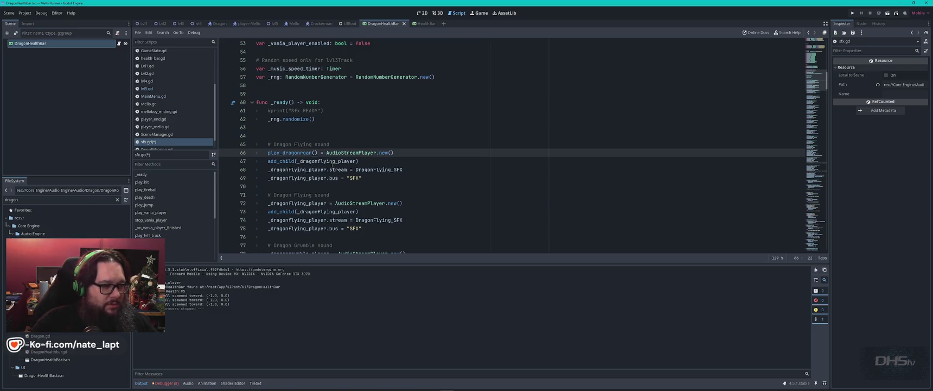
key("ctrl+z")
type("oar")
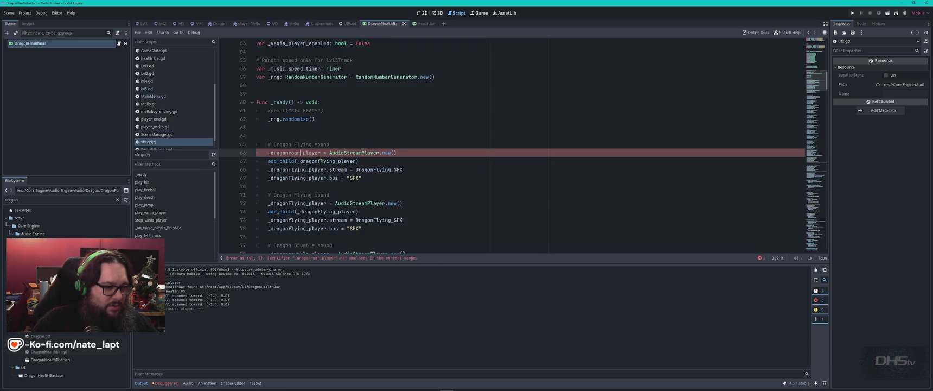
Step: Rename the player on line 67 to _dragonroar_player
key("Down")
key("Right")
key("Right")
key("Right")
key("Delete")
key("Delete")
key("Delete")
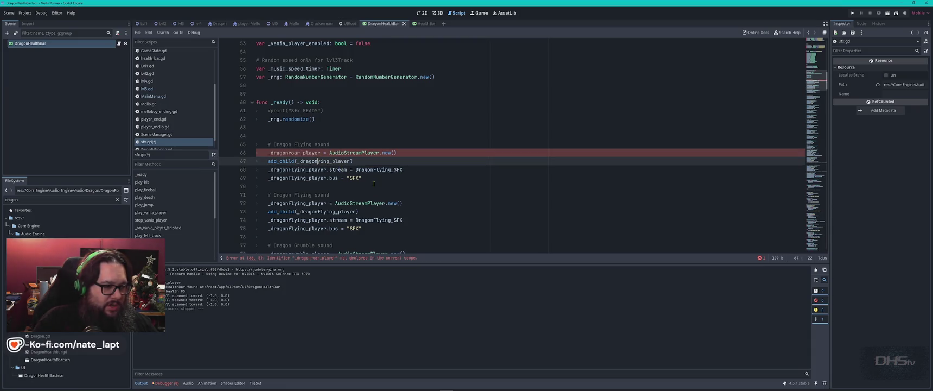
key("Delete")
type("roar")
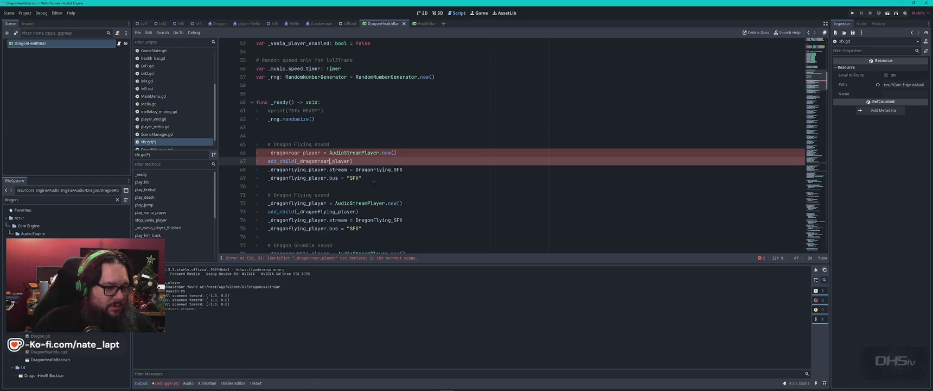
Step: On line 68, change the stream to Dragonroar_SFX and the player to _dragonroar_player
left_click(373, 170)
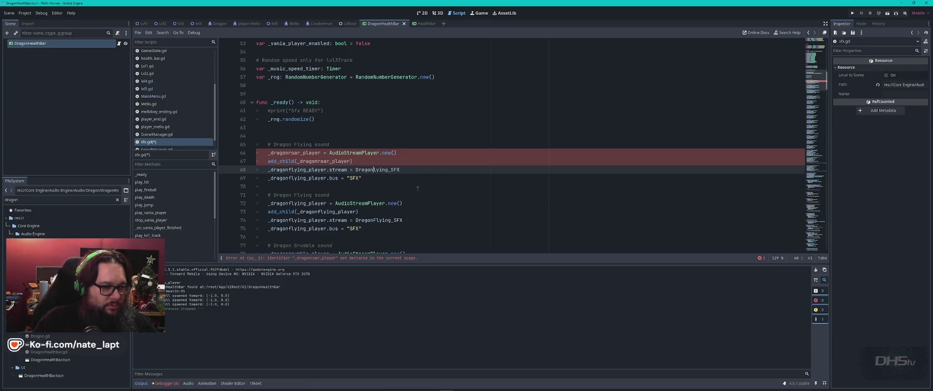
key("Delete")
key("Delete")
type("roar")
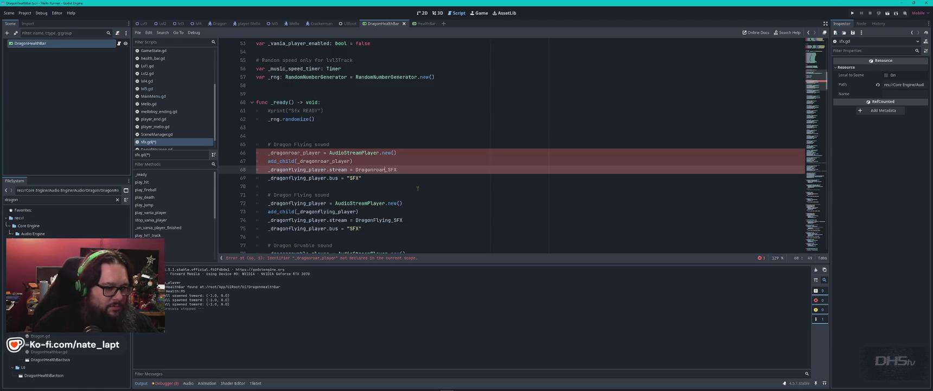
left_click(419, 193)
left_click(305, 170)
key("BackSpace")
key("BackSpace")
key("BackSpace")
type("roar")
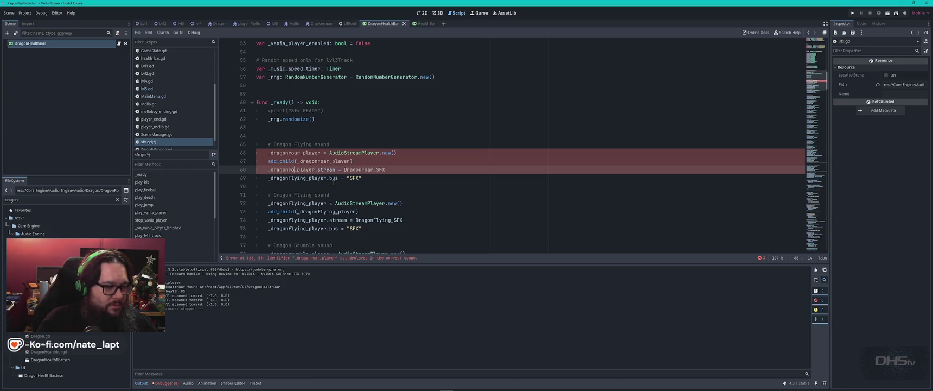
left_click(404, 203)
Step: Rename the player on line 69 to _dragonroar_player
left_click(308, 178)
key("BackSpace")
key("BackSpace")
key("BackSpace")
type("roar")
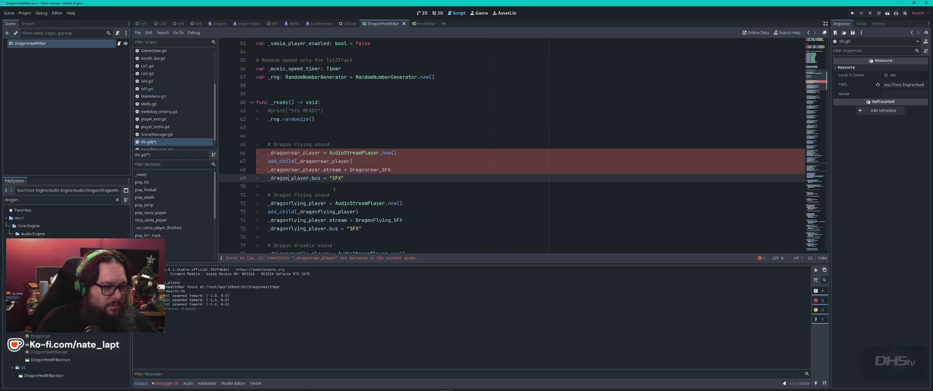
left_click(412, 192)
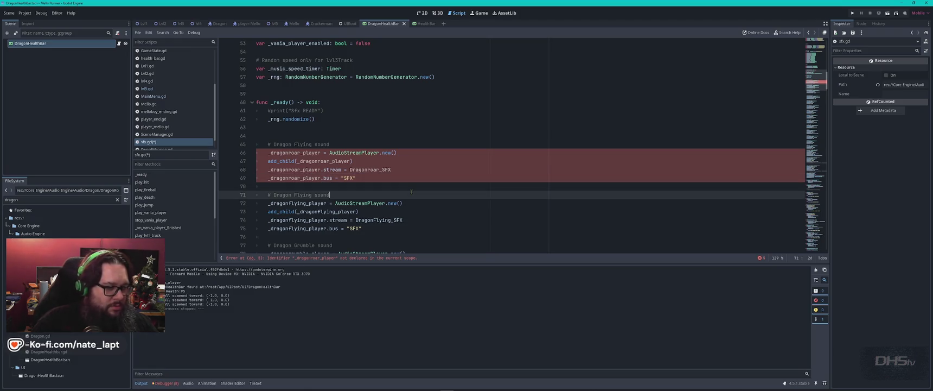
Step: Search sfx.gd for the Dragon comments, then return to the new roar block
scroll(309, 201, "down", 4)
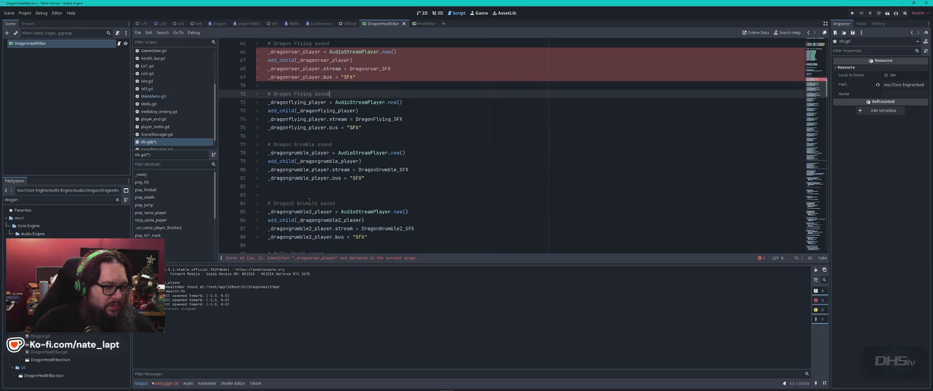
double_click(280, 94)
key("ctrl+f")
key("Return")
key("Return")
key("Return")
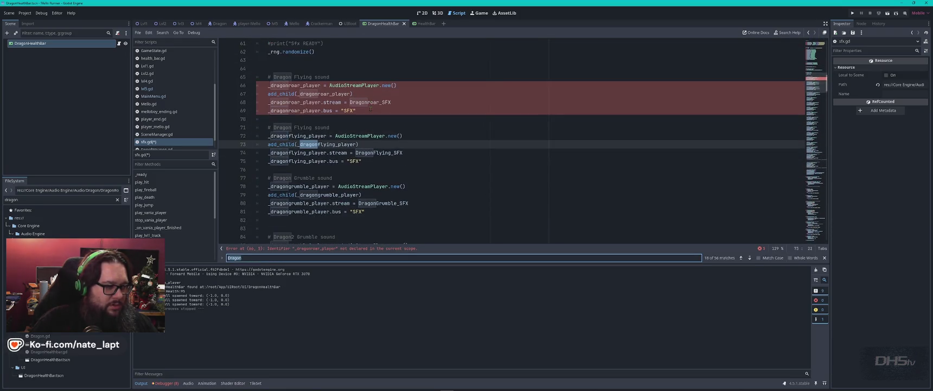
key("Return")
key("Return")
key("Return")
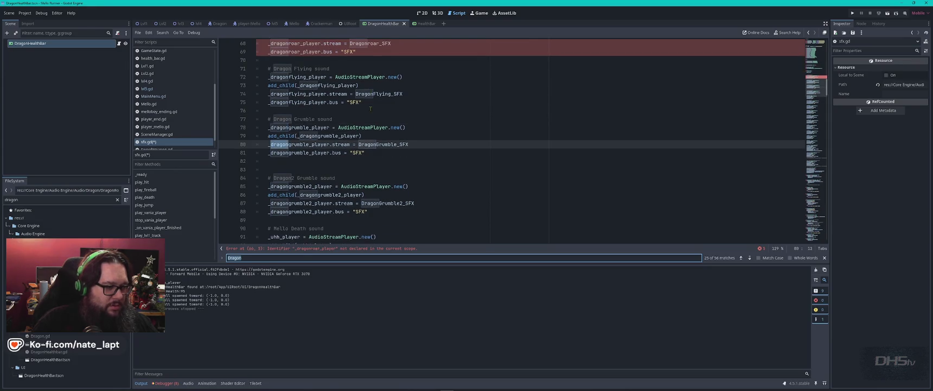
left_click_drag(293, 178, 270, 178)
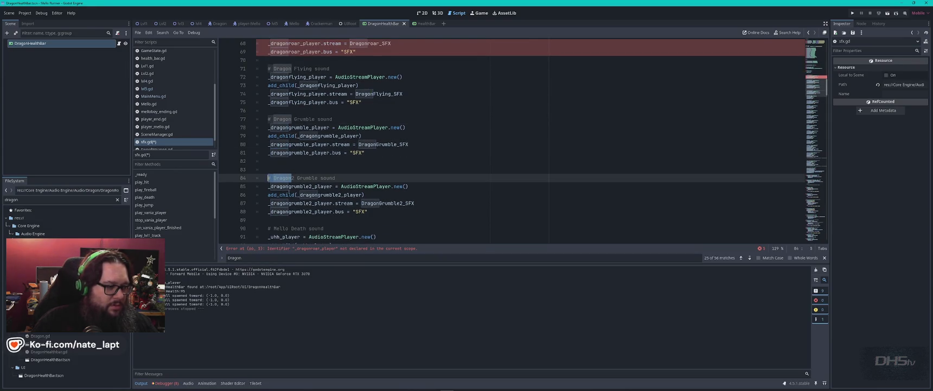
key("Escape")
key("ctrl+z")
key("ctrl+z")
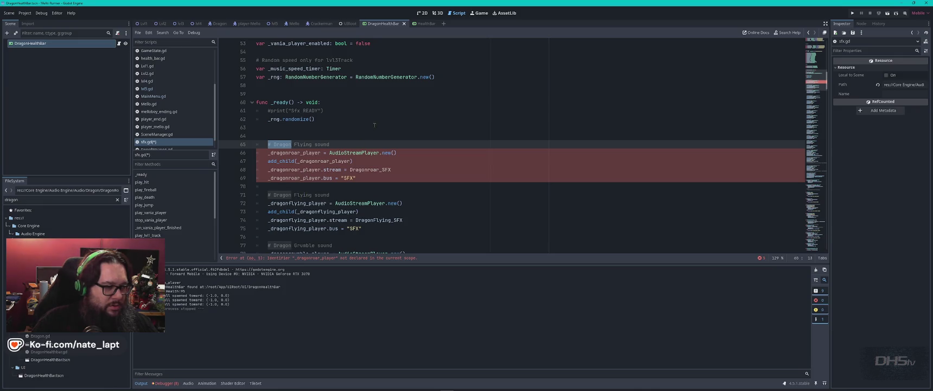
left_click(375, 125)
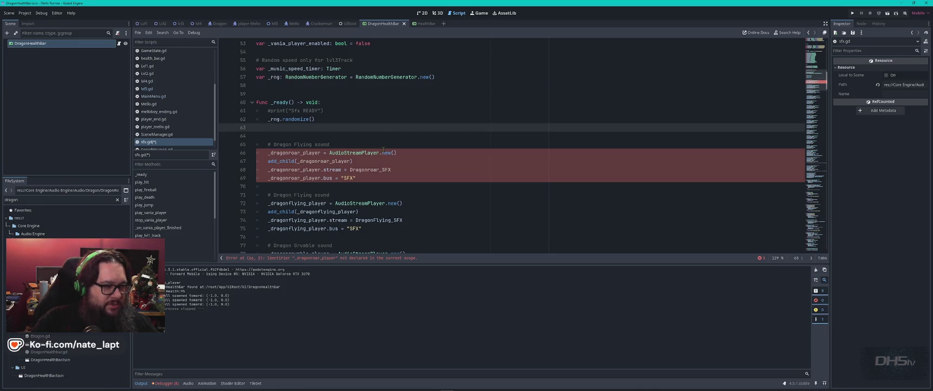
Step: Inspect the undeclared _dragonroar_player error reported on line 66
scroll(384, 150, "down", 4)
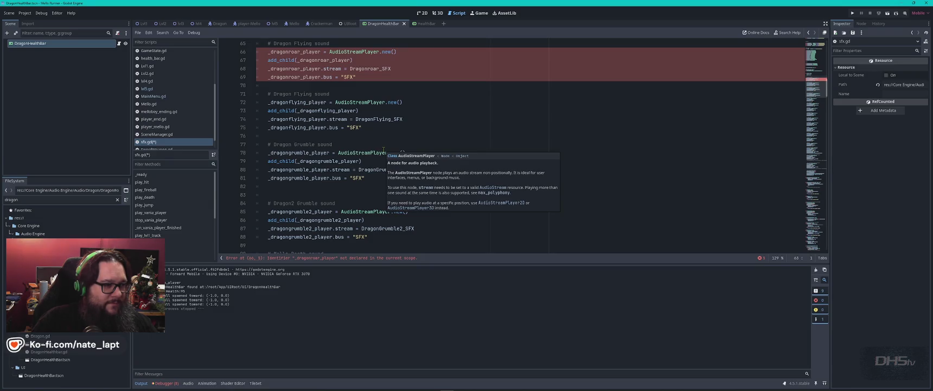
scroll(383, 150, "up", 1)
left_click(412, 105)
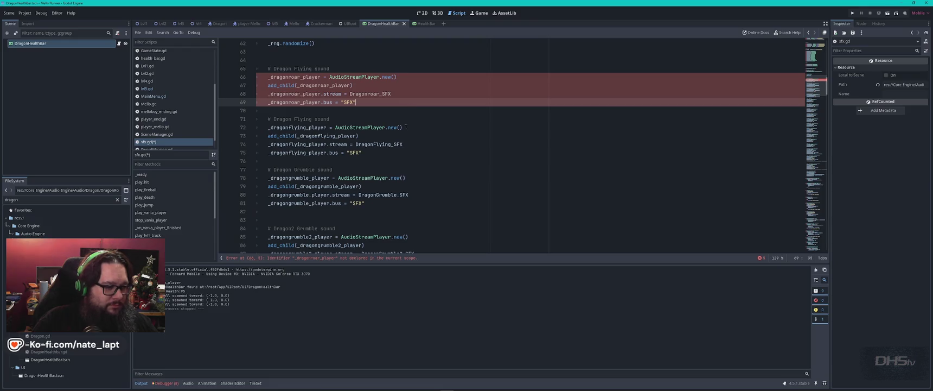
left_click(335, 263)
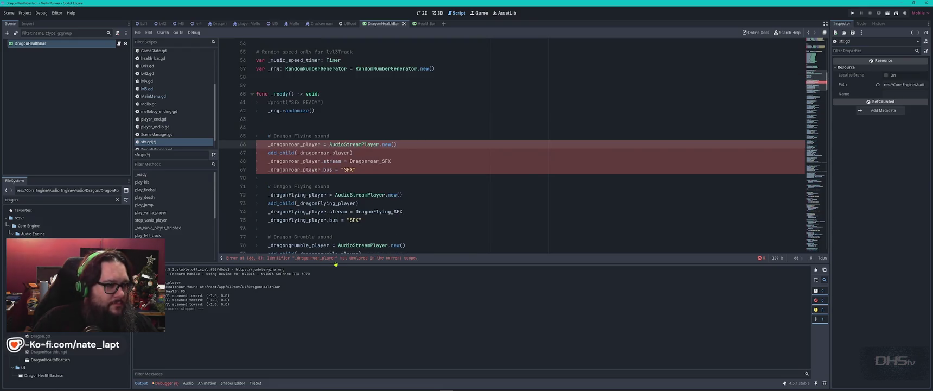
left_click(383, 144)
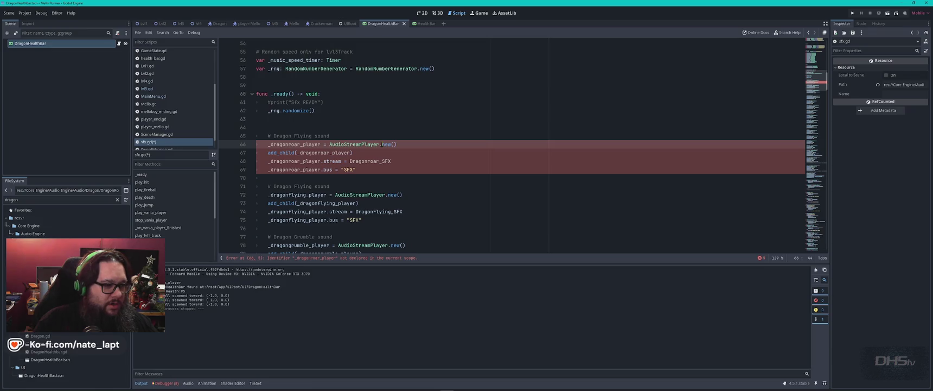
key("ctrl+Home")
Step: Paste DragonRoar_SFX from line 26 over Dragonroar_SFX on line 68 and save sfx.gd
scroll(381, 144, "down", 3)
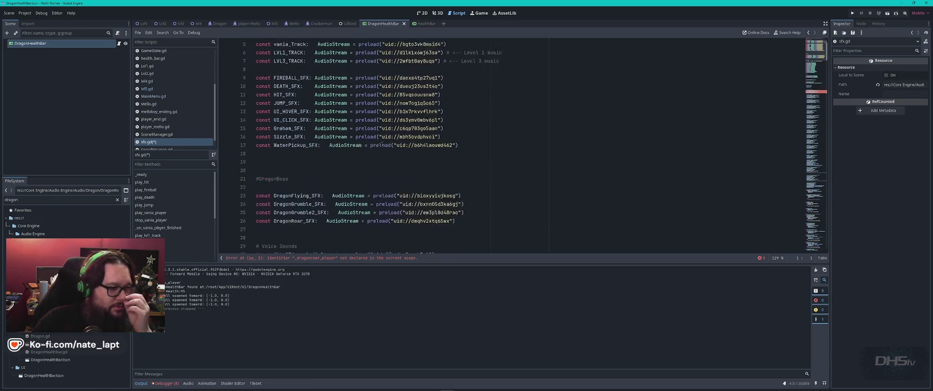
double_click(294, 178)
key("ctrl+c")
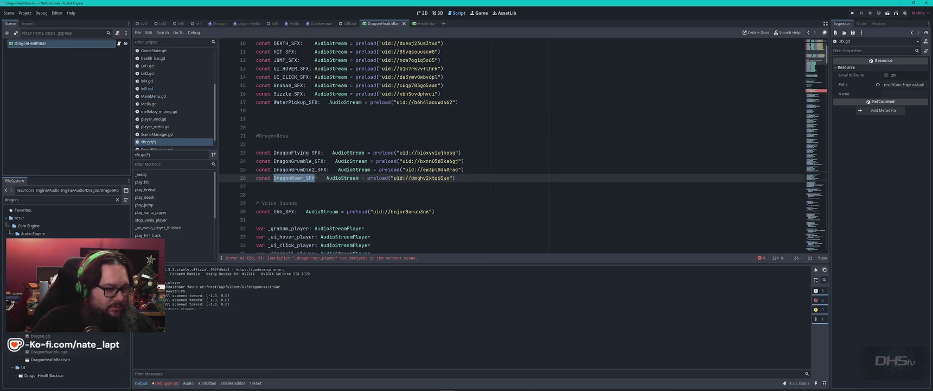
double_click(300, 169)
key("ctrl+f")
key("Return")
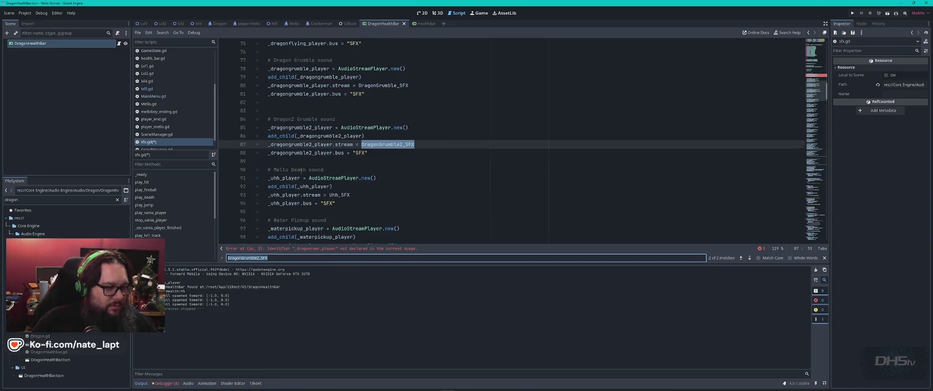
scroll(310, 173, "up", 1)
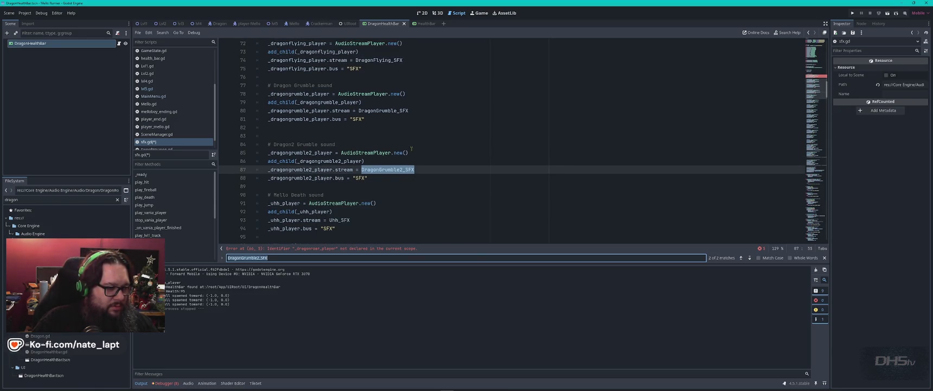
scroll(412, 148, "up", 3)
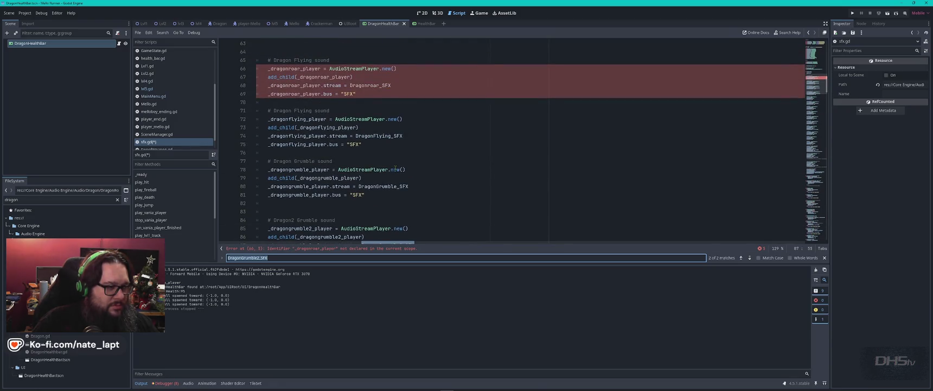
double_click(428, 85)
key("ctrl+v")
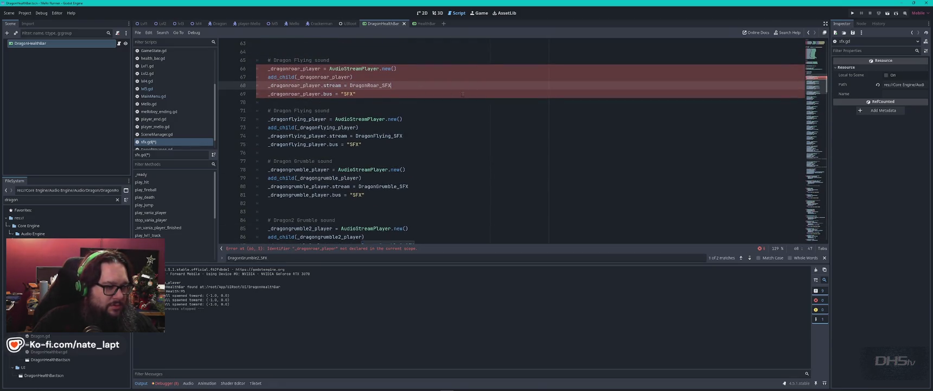
key("ctrl+s")
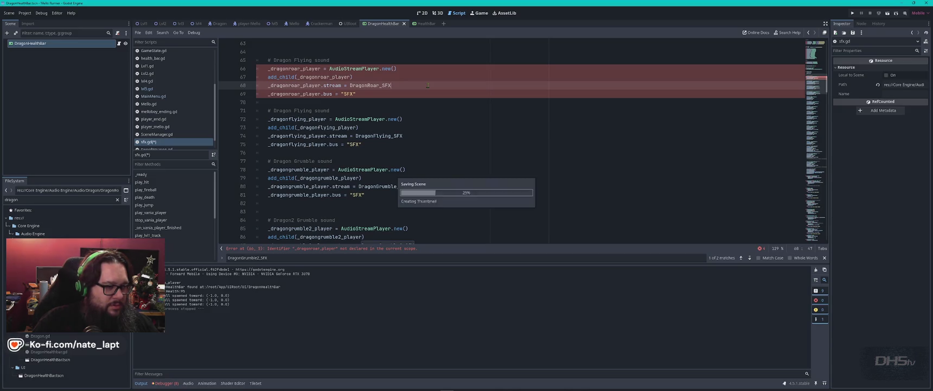
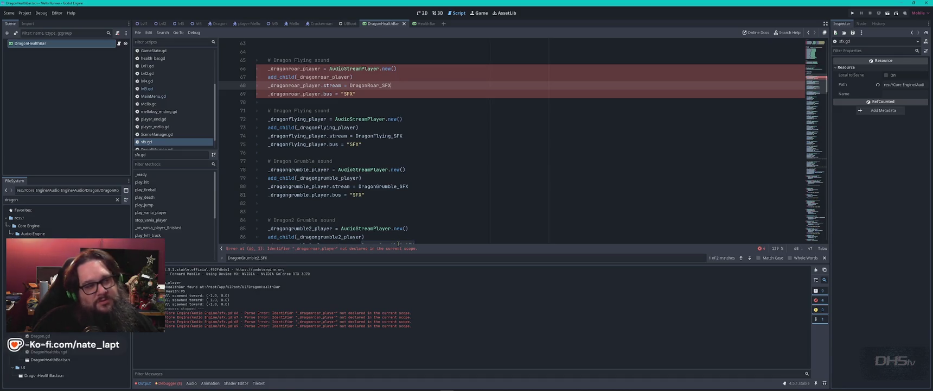
Step: Search sfx.gd for every use of _dragonroar_player
scroll(379, 141, "up", 1)
double_click(294, 94)
key("ctrl+c")
key("ctrl+f")
scroll(373, 101, "up", 2)
scroll(373, 101, "down", 1)
scroll(373, 101, "up", 1)
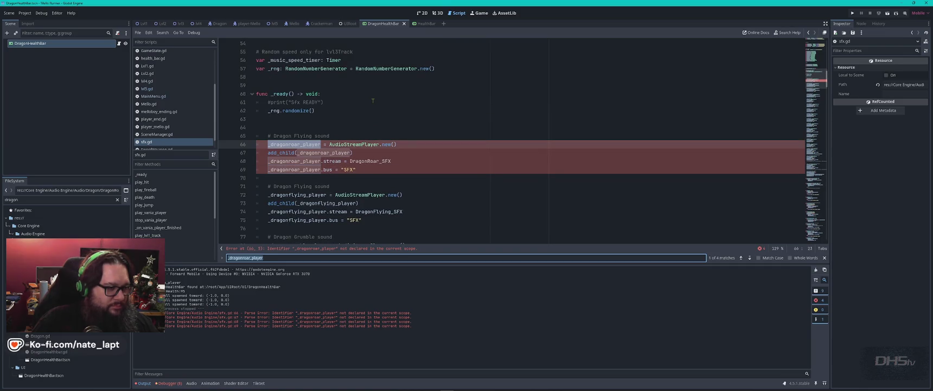
key("Escape")
Step: Change the line 65 comment from 'Dragon Flying sound' to 'Dragon Roar sound'
double_click(306, 136)
type("Roar")
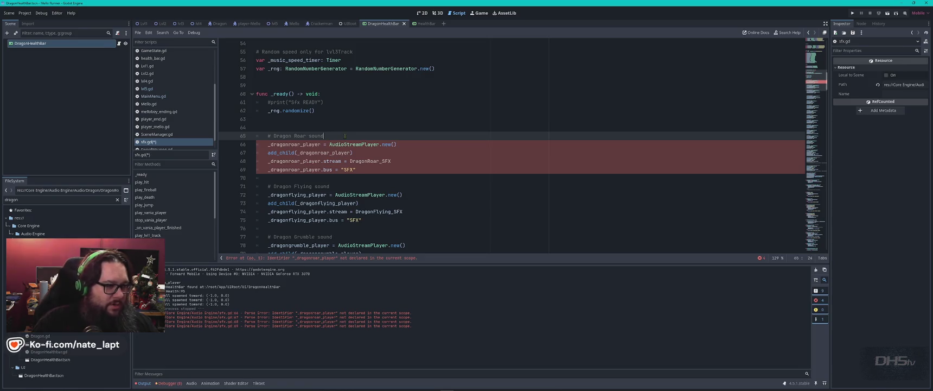
scroll(348, 141, "down", 14)
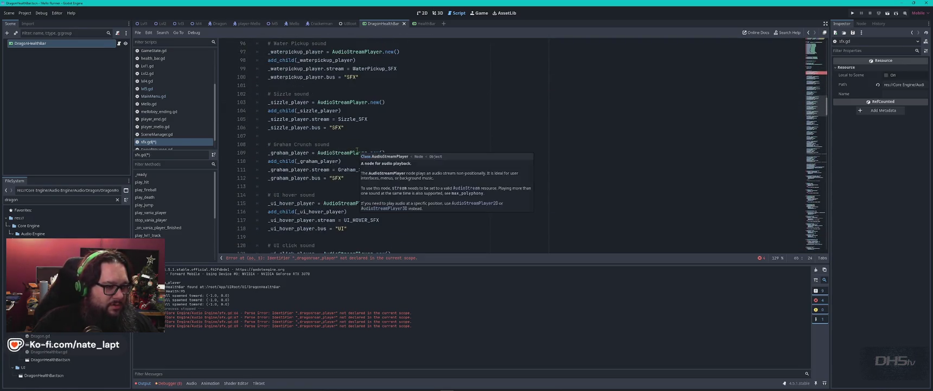
scroll(357, 151, "up", 12)
Step: Find the uses of _dragonflying_player, landing in the play_dragonflying function
left_click_drag(274, 135, 314, 136)
left_click(302, 144)
double_click(302, 144)
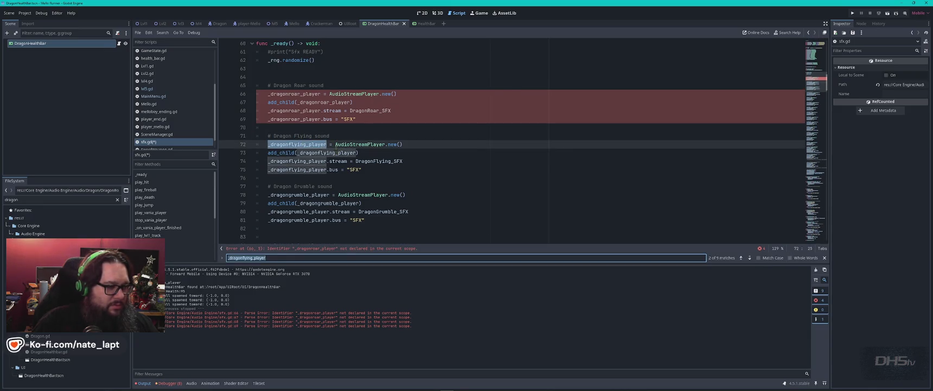
key("ctrl+f")
key("Return")
key("Return")
key("Return")
key("Escape")
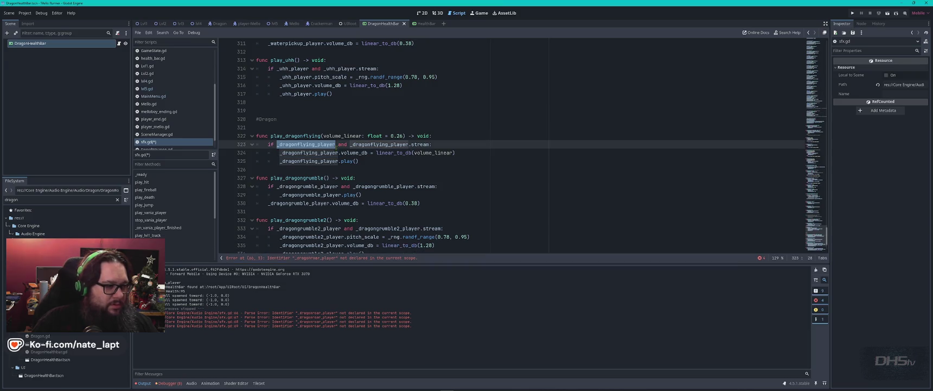
Step: Duplicate the play_dragonflying function and rename the copy play_dragonroar
scroll(302, 109, "down", 2)
scroll(302, 109, "up", 1)
left_click(302, 107)
key("shift+Down")
key("shift+Down")
key("shift+Down")
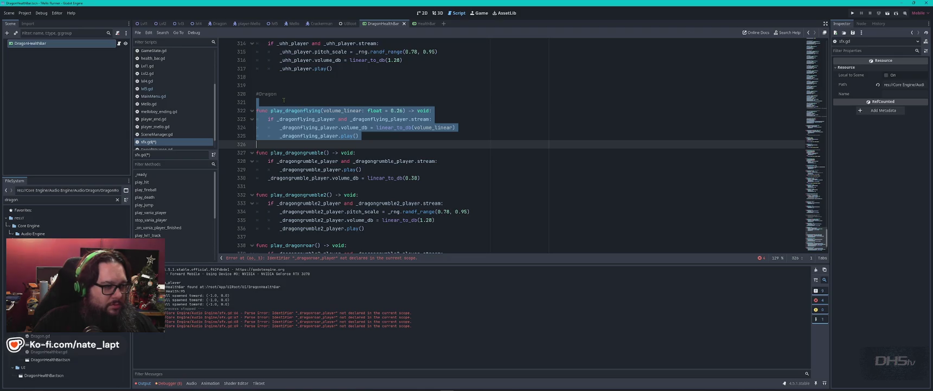
key("ctrl+shift+d")
left_click(304, 110)
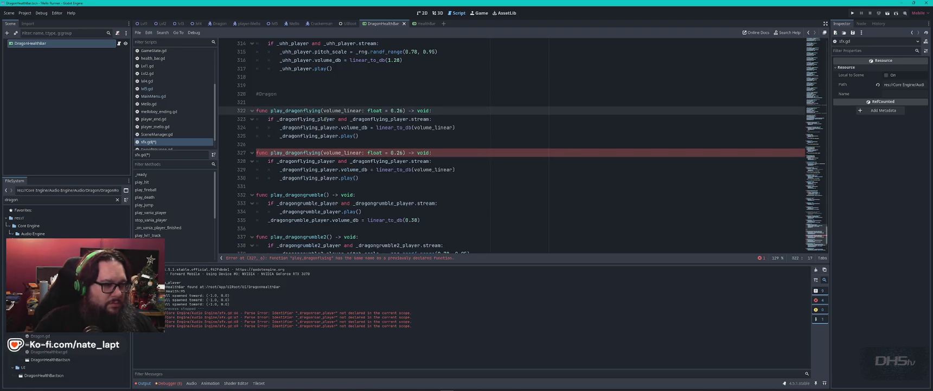
key("Delete")
key("Delete")
key("Delete")
type("roar")
Step: Replace every _dragonflying_player in the copied function with _dragonroar_player
key("Left")
key("Left")
key("Left")
key("Down")
type("roar")
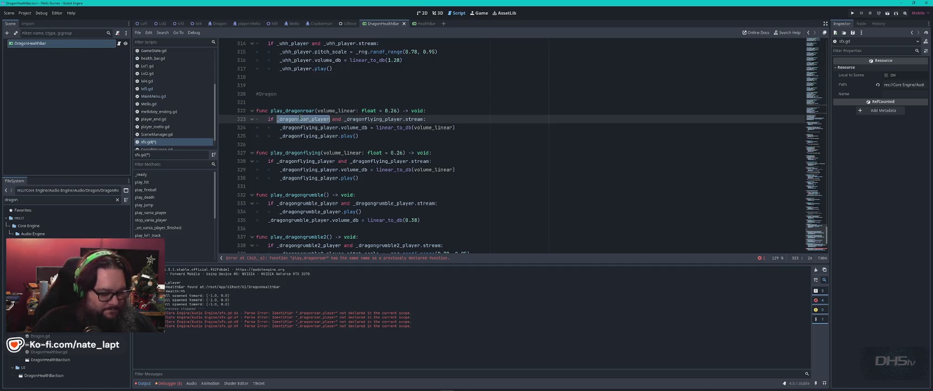
double_click(376, 119)
key("ctrl+v")
double_click(306, 127)
key("ctrl+v")
double_click(306, 127)
double_click(306, 135)
key("ctrl+v")
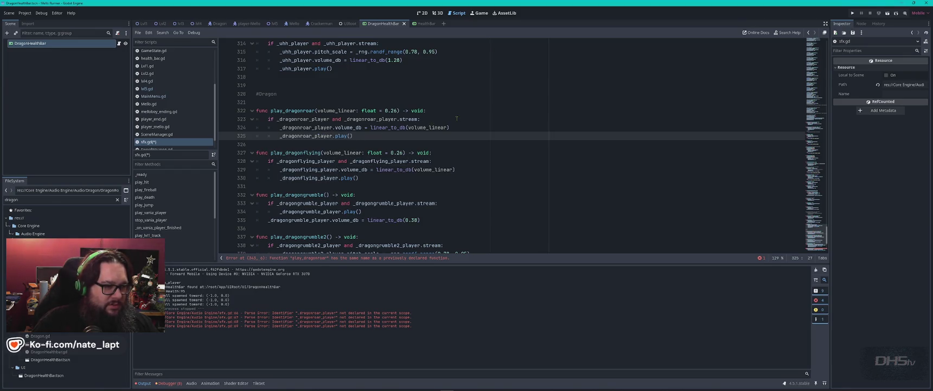
Step: Save sfx.gd
left_click(435, 118)
key("ctrl+s")
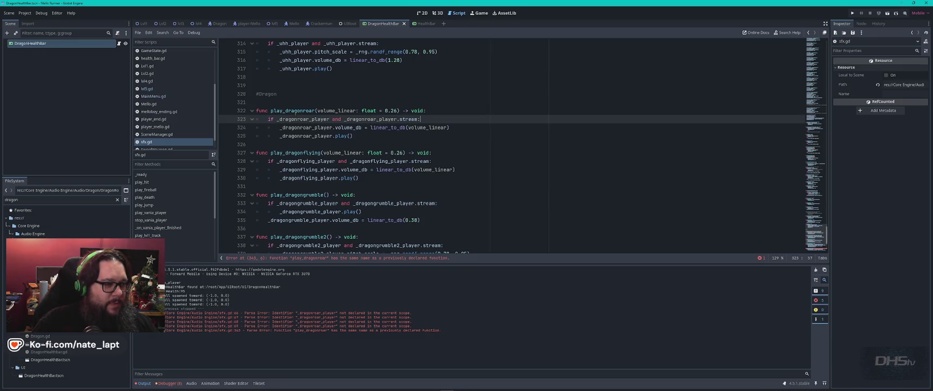
double_click(298, 110)
key("ctrl+c")
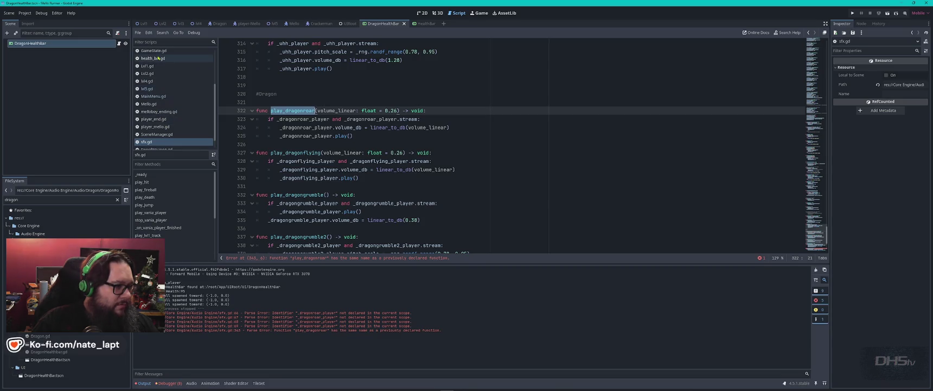
Step: In Dragon.gd's take_damage, change the Sfx.play_hit call to Sfx.play_dragonroar
scroll(169, 104, "up", 4)
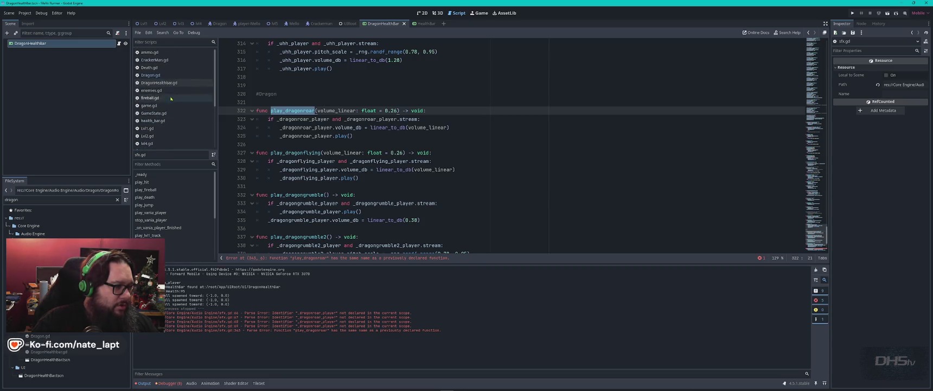
left_click(151, 75)
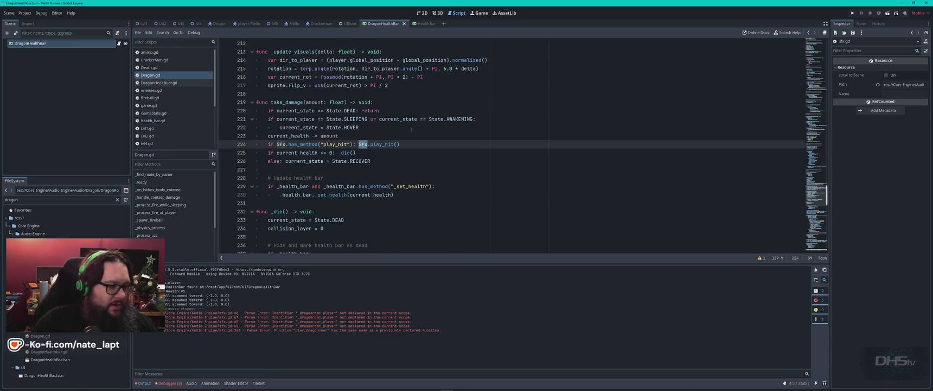
double_click(379, 144)
key("ctrl+v")
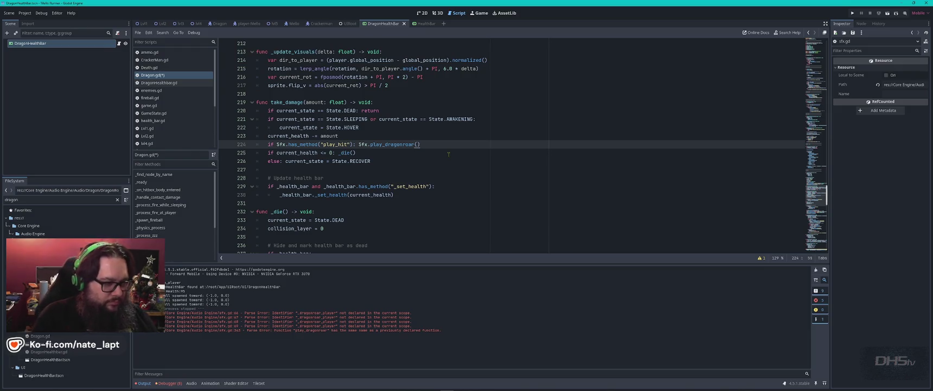
Step: Search Dragon.gd for 'fire' and then 'sf' references
key("ctrl+f")
type("fire")
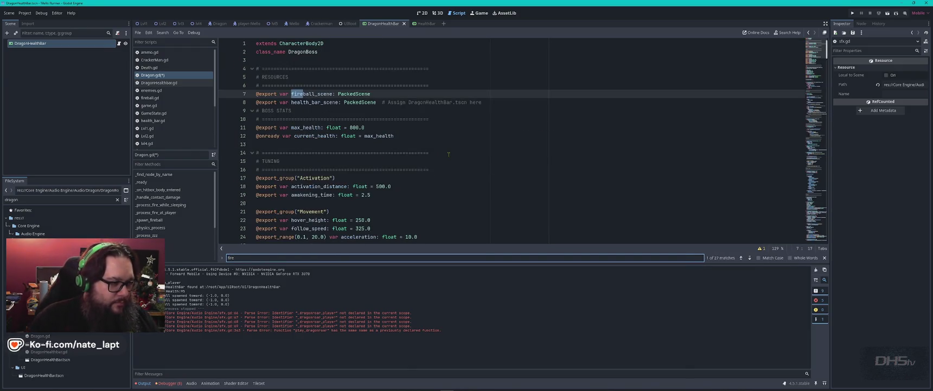
key("BackSpace")
key("BackSpace")
key("BackSpace")
type("sfx")
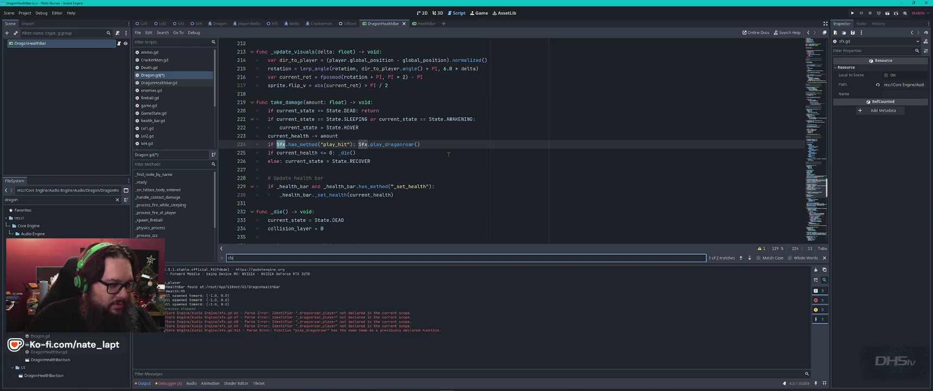
key("Escape")
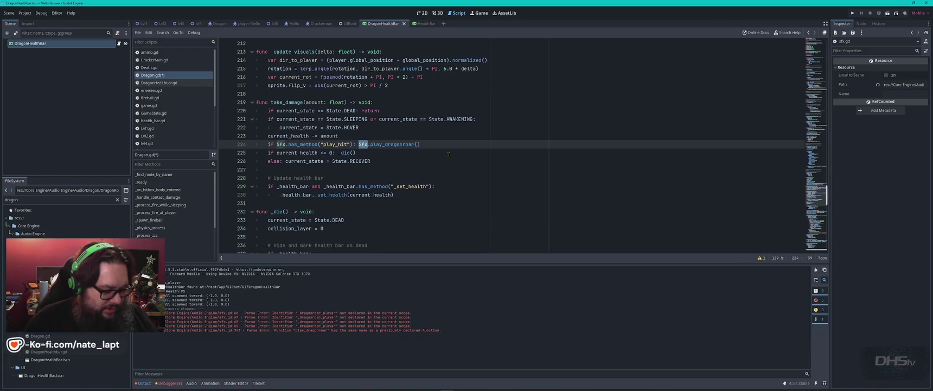
left_click(448, 154)
Step: Select the full Sfx.play_dragonroar call and switch to Visual Studio Code
key("alt+Tab")
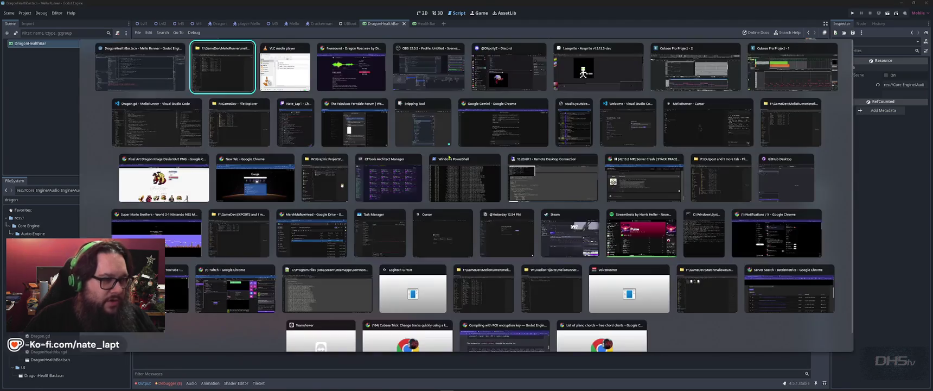
key("alt+shift+Tab")
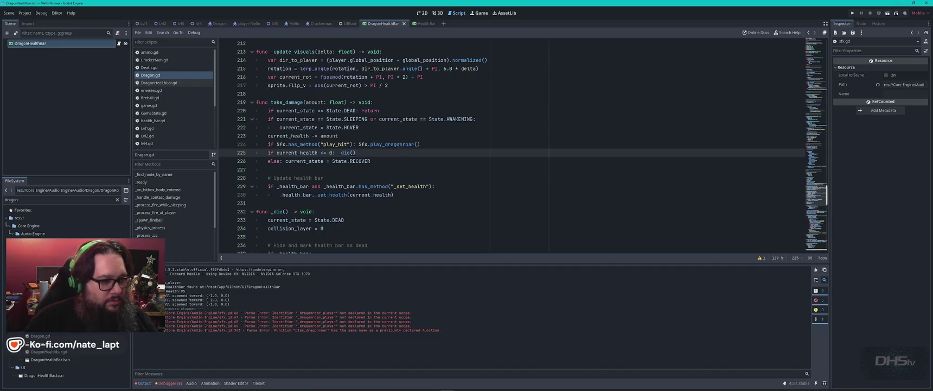
double_click(401, 144)
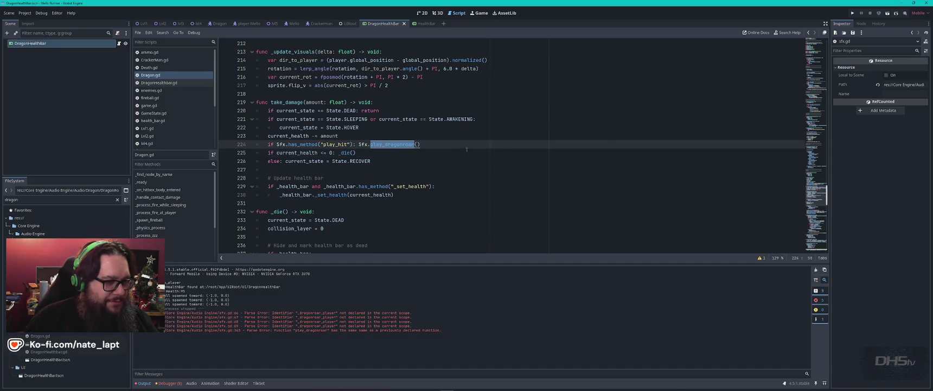
left_click_drag(358, 145, 415, 143)
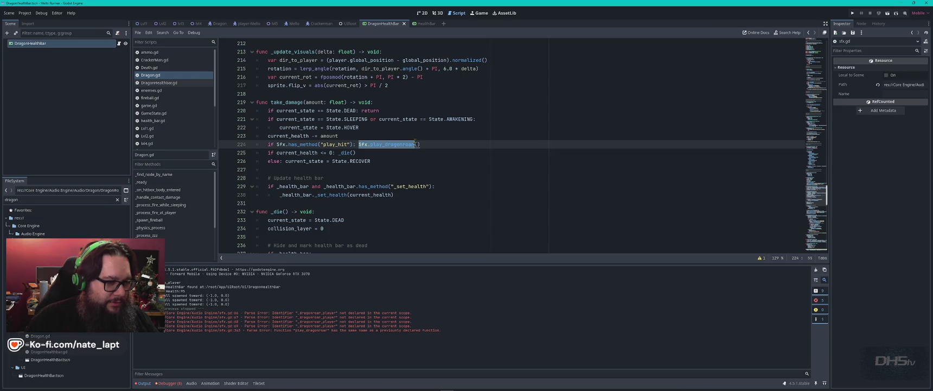
key("alt+Tab")
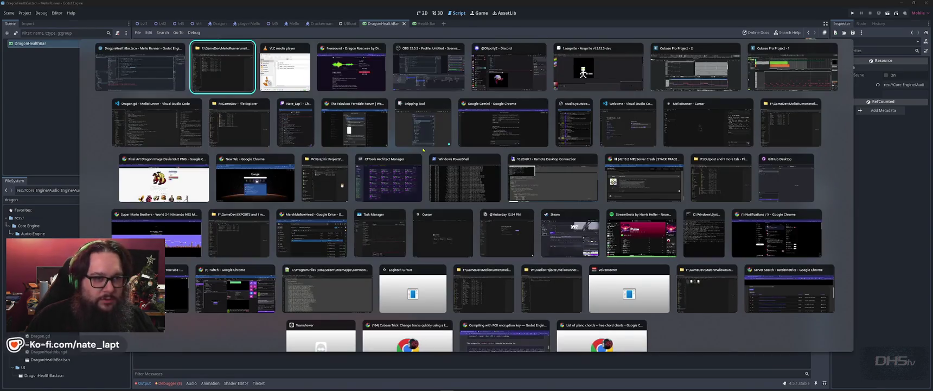
key("Down")
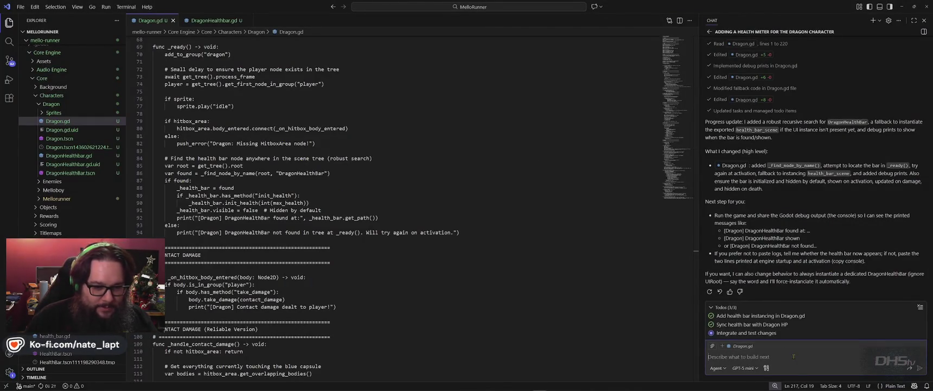
Step: Ask Copilot to play Sfx.play_dragonroar on fire breath only while flying, starting a flying-audio note
type("Make it so the dragon")
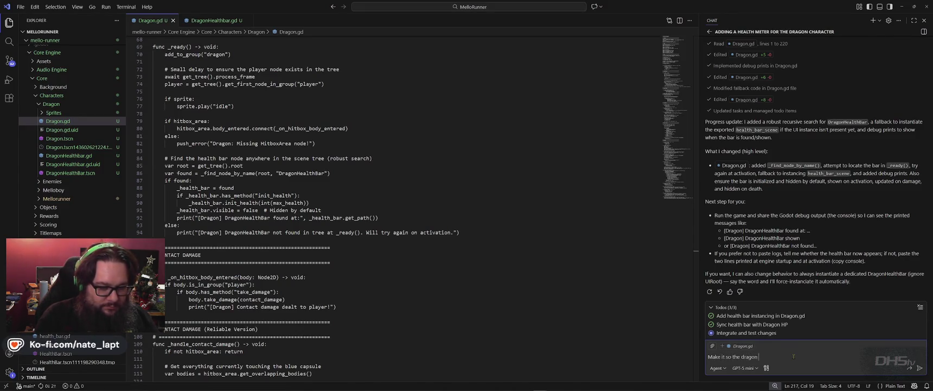
type(" plays this sfx wh")
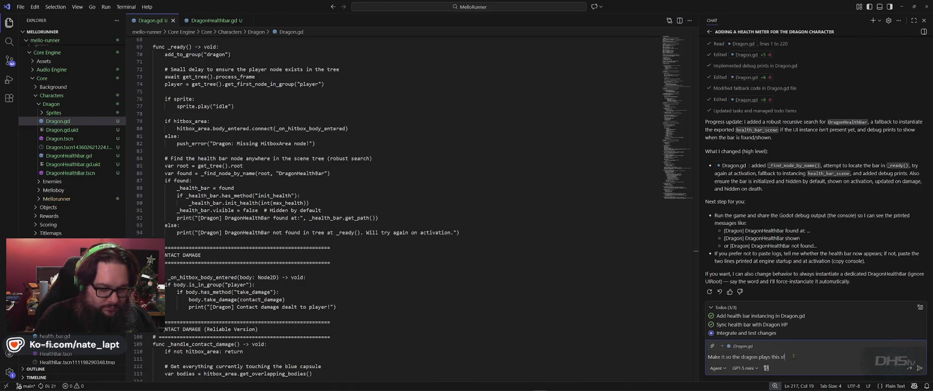
type("en it breathes fire,")
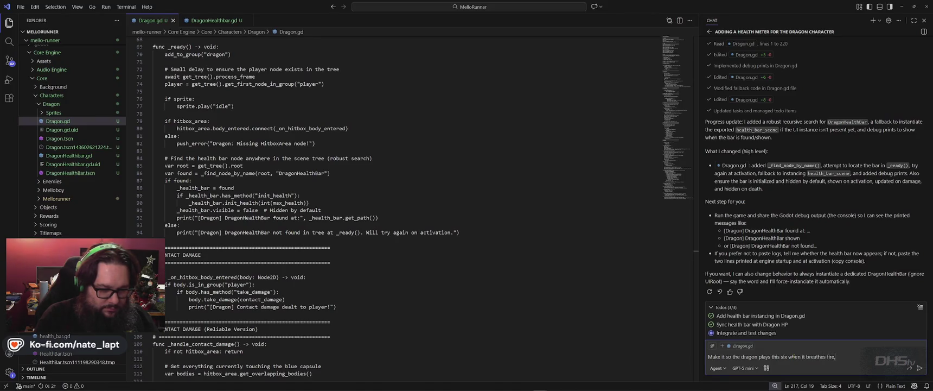
type(" but ONLY when it")
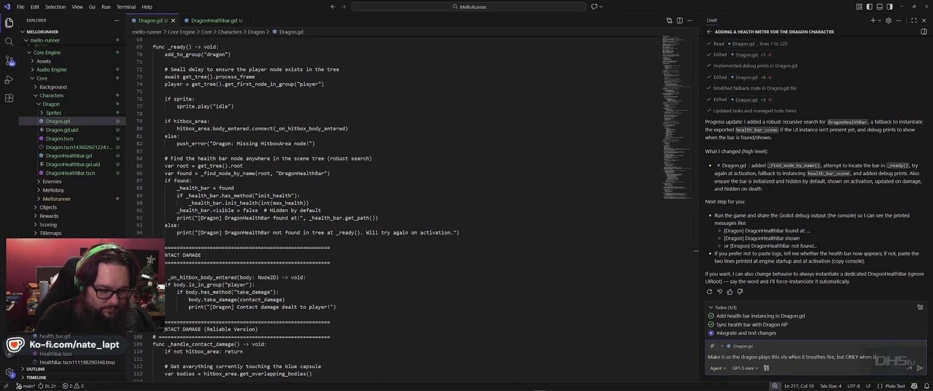
type("'s flying")
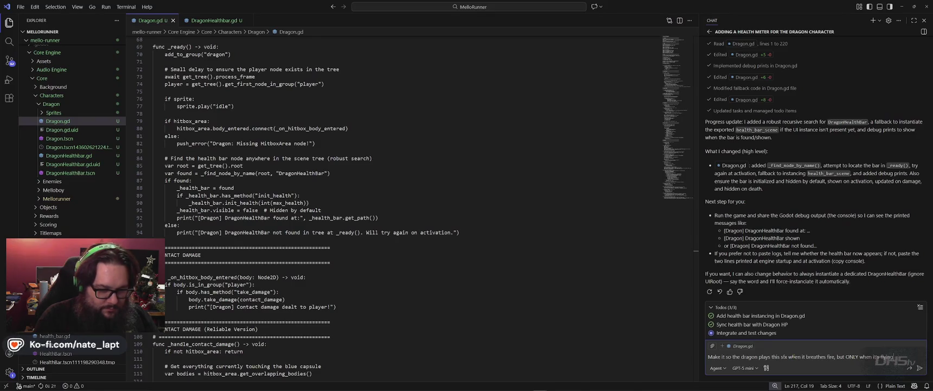
key("shift+Return")
type("Sfx.play_dragonroar")
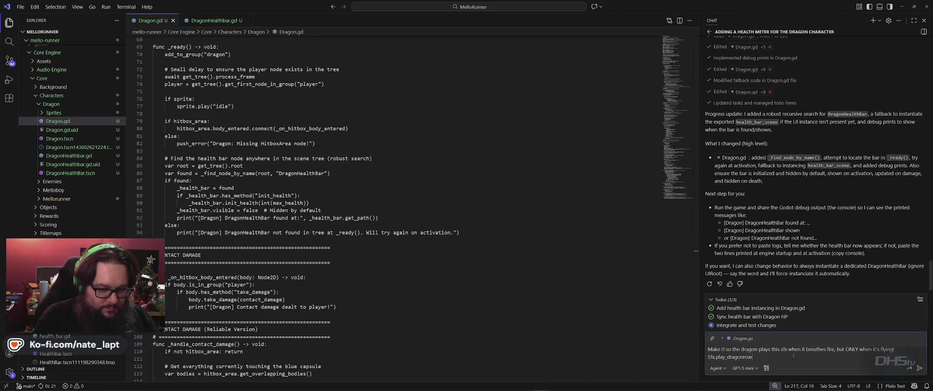
key("shift+Return")
key("shift+Return")
type("Also, ")
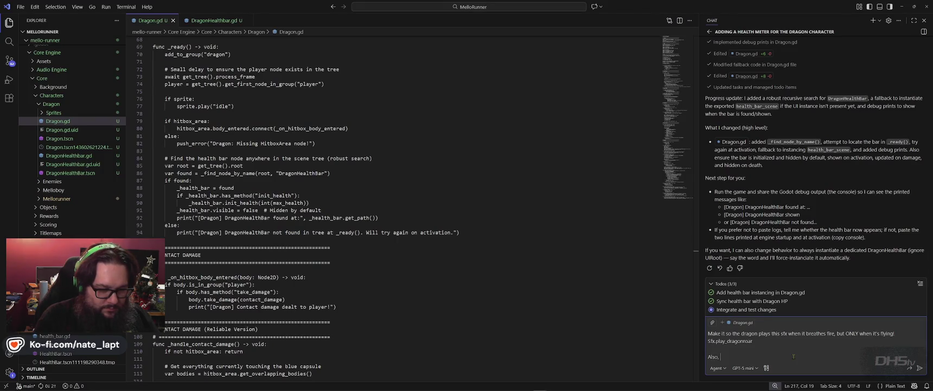
type("while it's fo")
type("ay this audio")
key("alt+Tab")
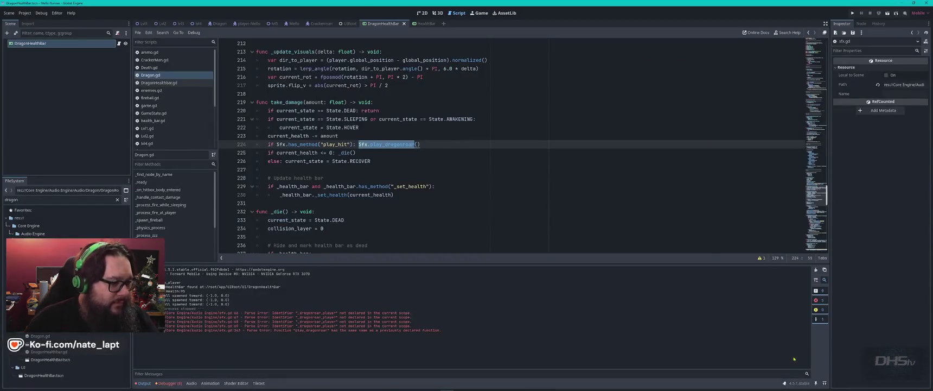
Step: Copy play_dragonflying from sfx.gd and paste it after the flying-audio note in the chat
scroll(163, 128, "down", 4)
left_click(146, 129)
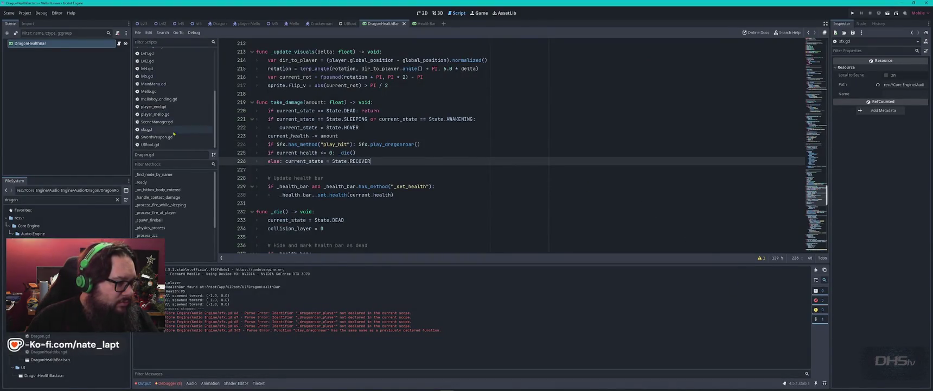
double_click(296, 153)
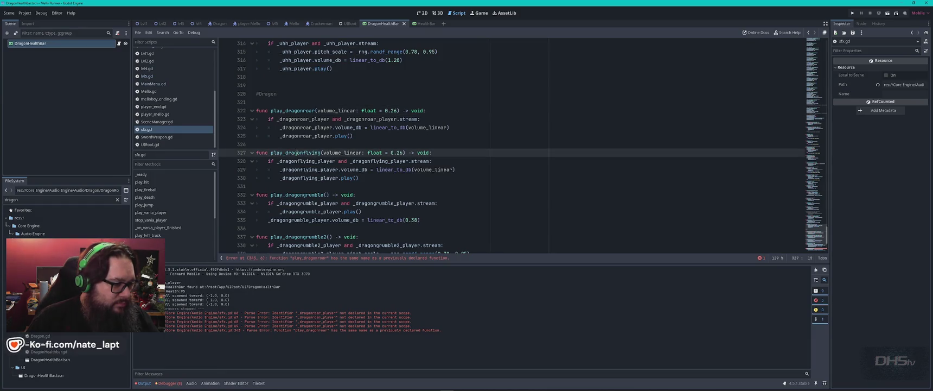
key("ctrl+c")
key("alt+Tab")
key("ctrl+v")
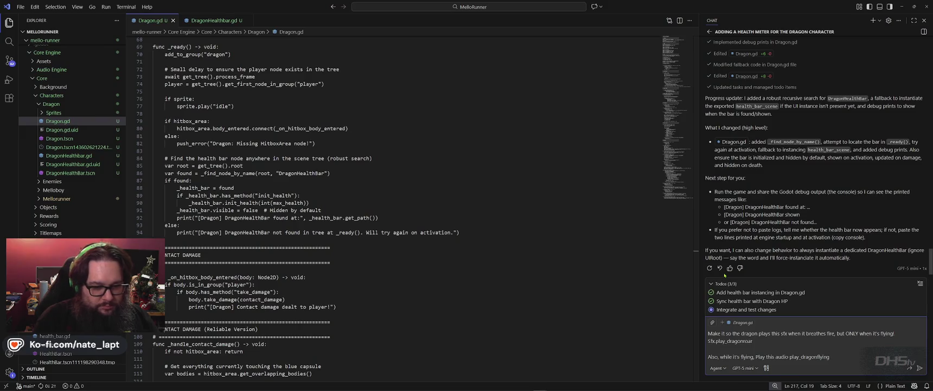
Step: Add a request to vary play_dragonflying volume by height (about 30% lower, max 80%) and send it
key("shift+Return")
key("shift+Return")
type("in sfx.gd mak")
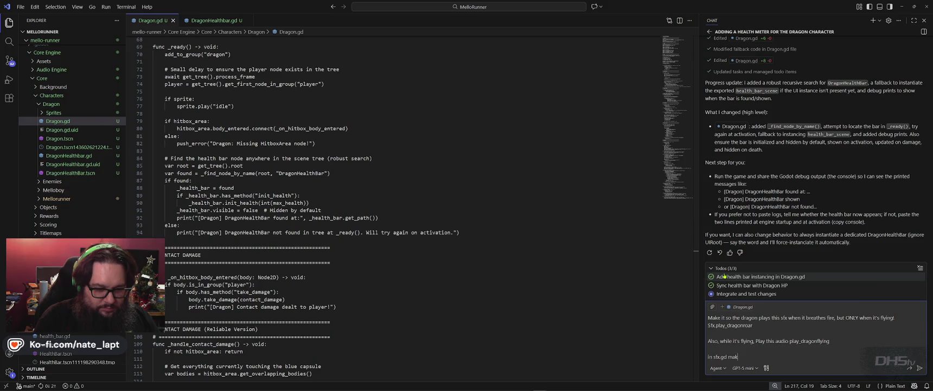
type("e play_dragonflying")
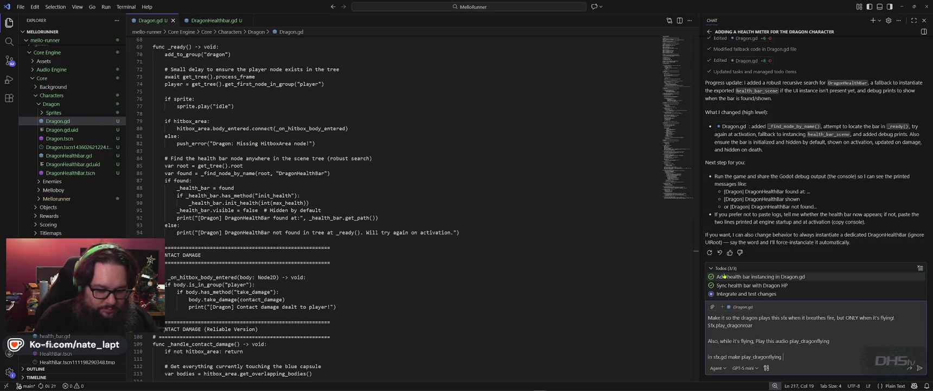
type(" volu")
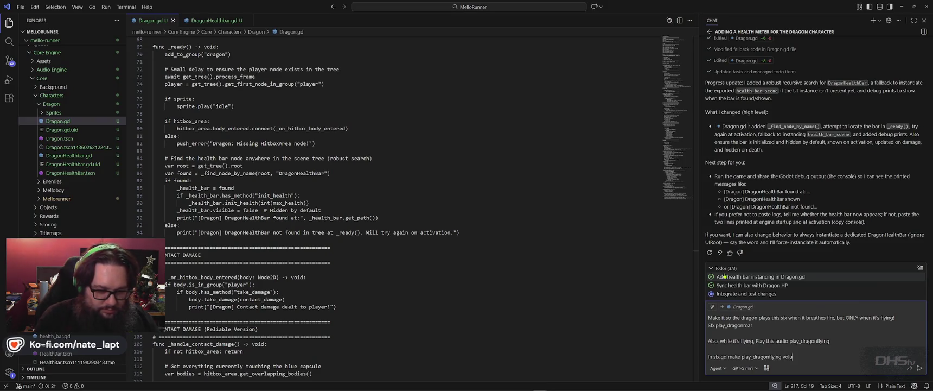
type("mevary as the dr")
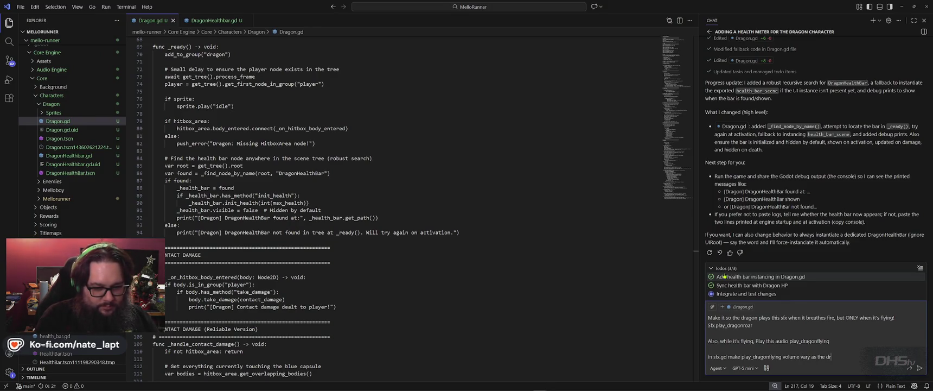
type("agon rai")
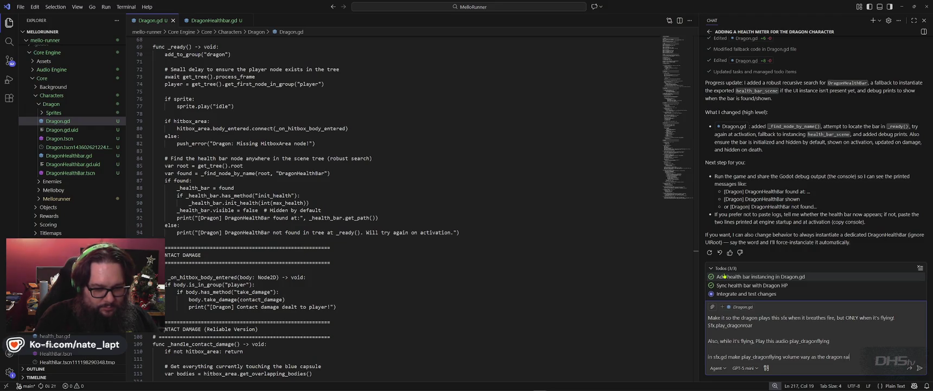
key("BackSpace")
key("BackSpace")
key("BackSpace")
type("flys higher.")
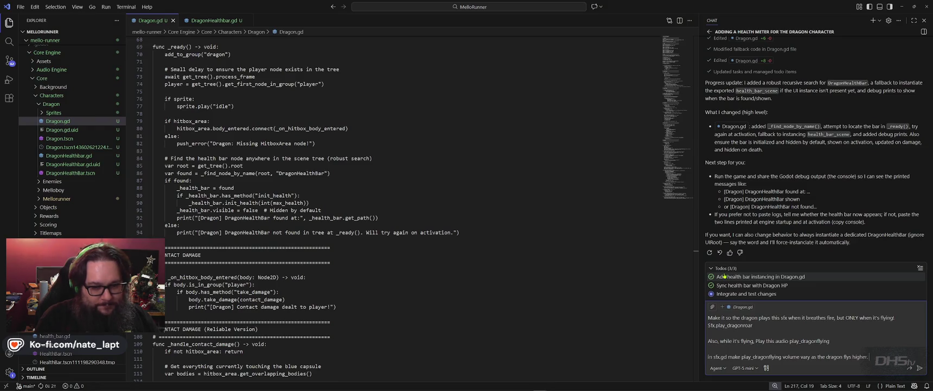
type(" lower the fa")
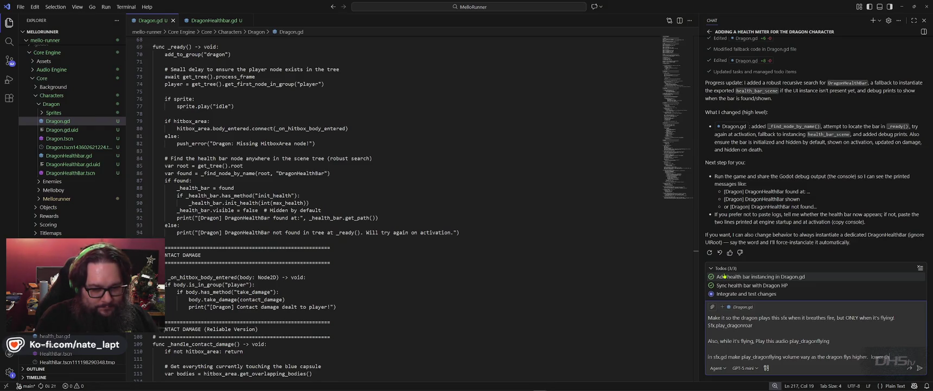
key("BackSpace")
key("BackSpace")
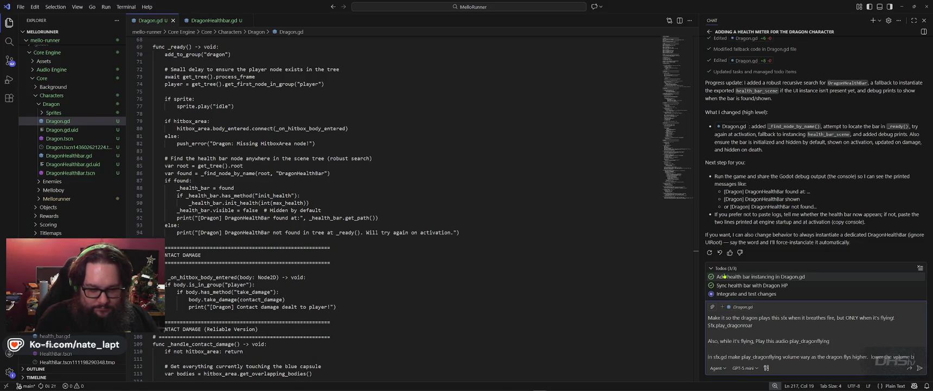
type("y about 30% then raise back up")
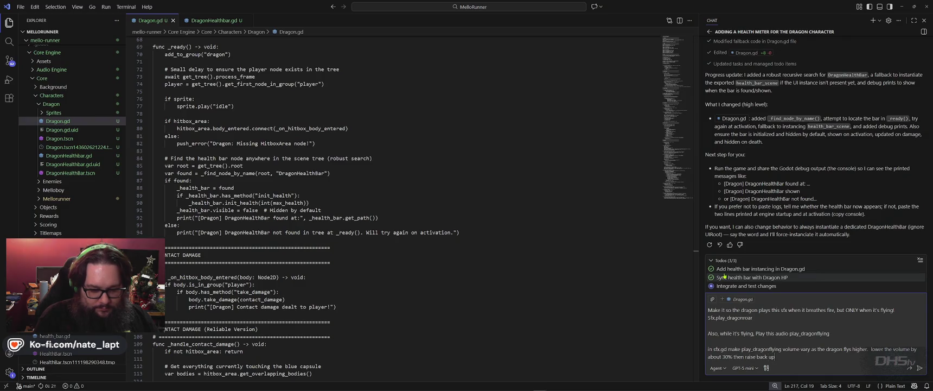
type("max of 8")
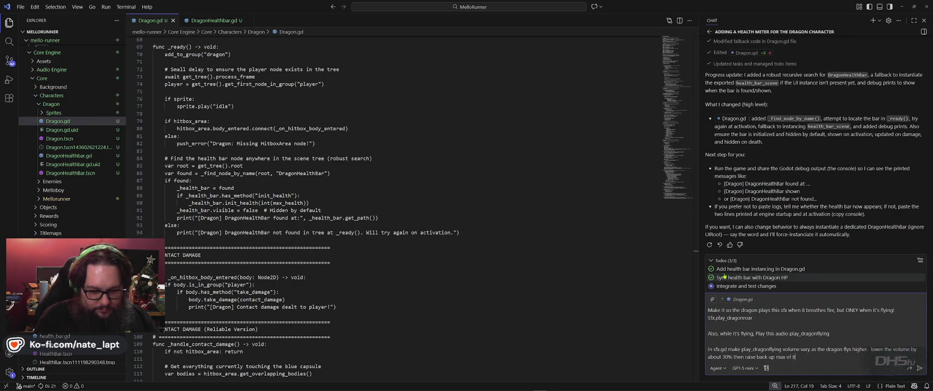
type("0%")
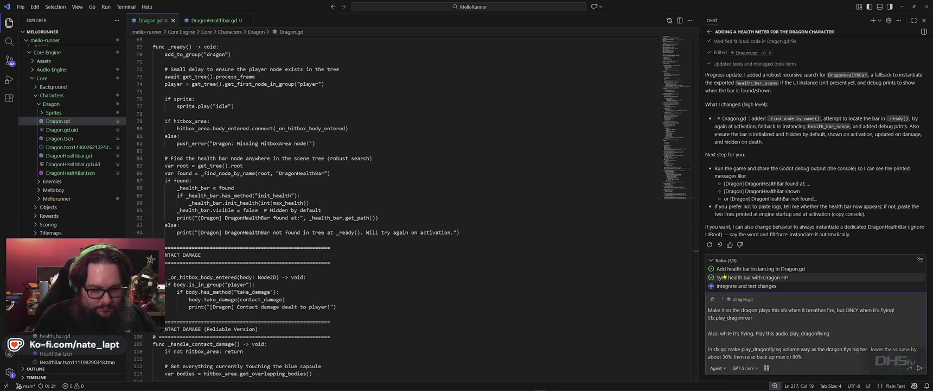
key("Return")
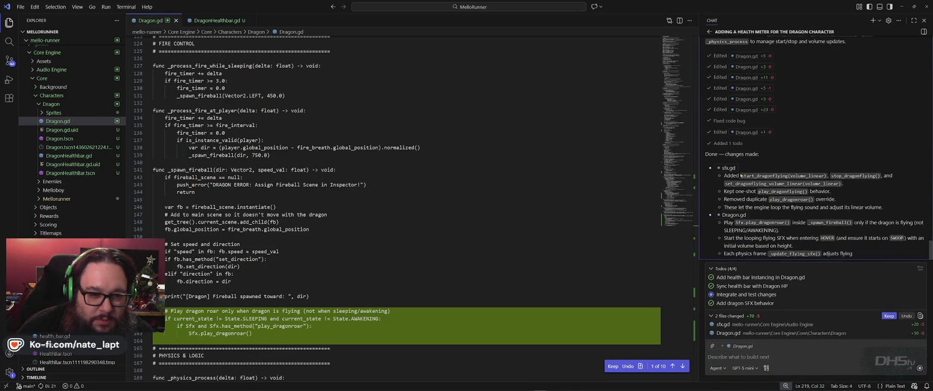
scroll(782, 183, "up", 2)
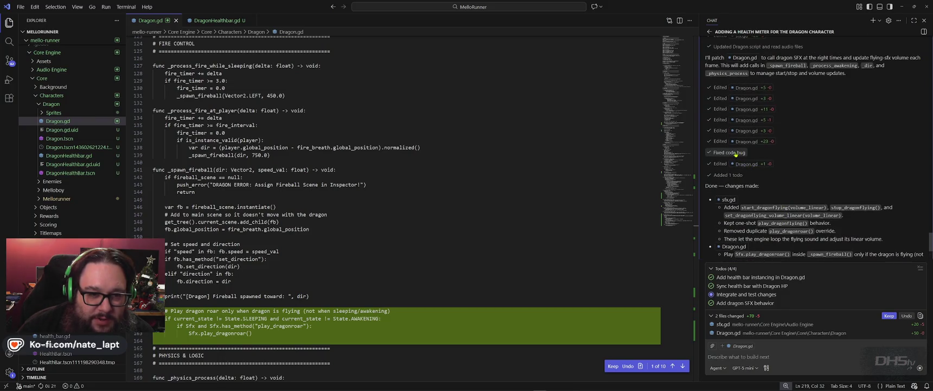
left_click(742, 153)
scroll(820, 222, "down", 1)
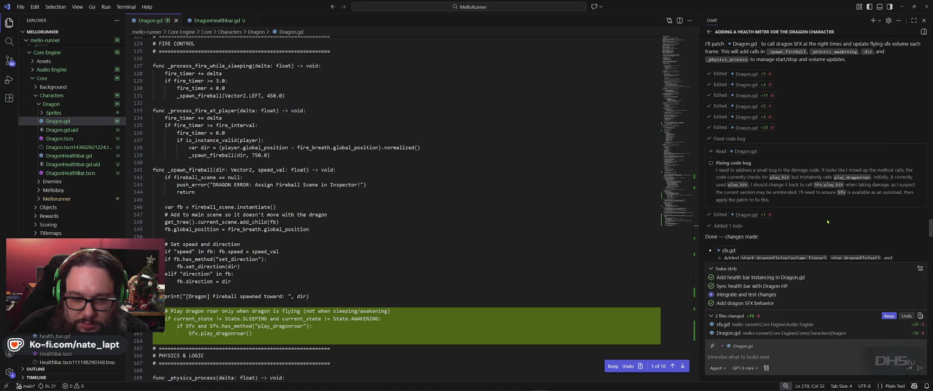
scroll(812, 222, "down", 6)
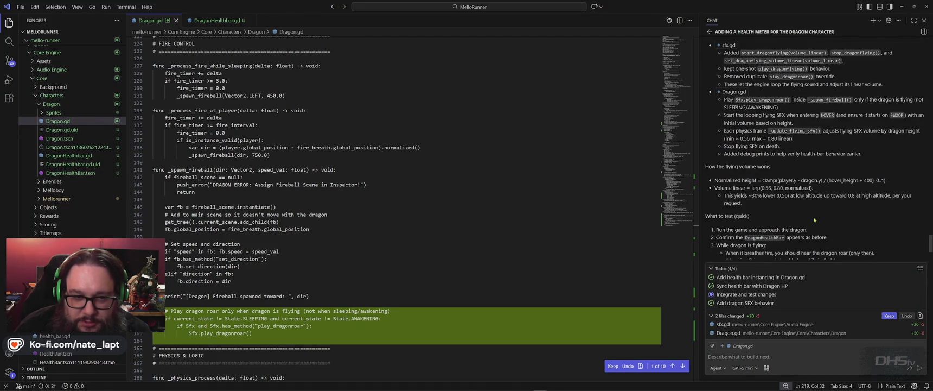
scroll(814, 220, "down", 3)
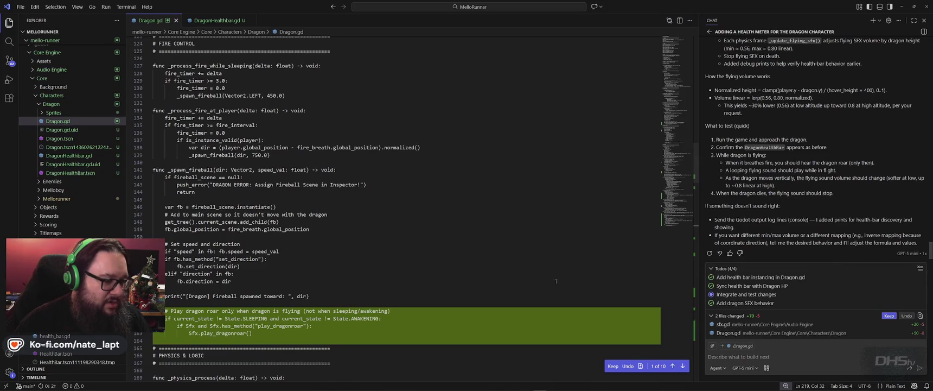
Step: Search Dragon.gd for play_hit to locate the take_damage sound check, then return to Godot
double_click(226, 243)
key("ctrl+f")
type("pla")
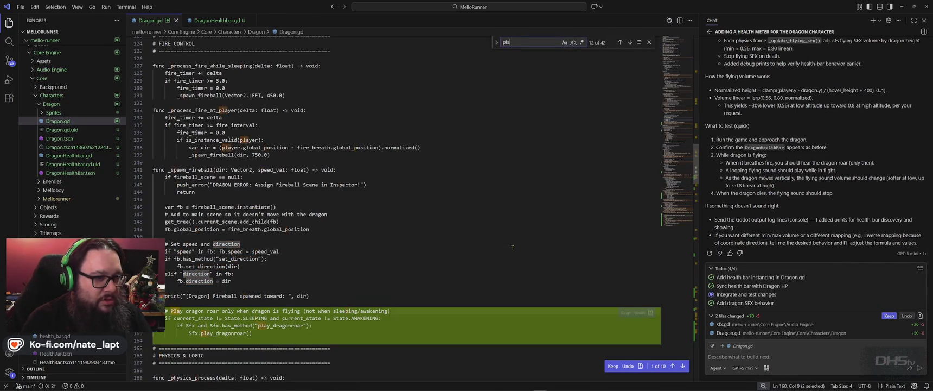
type("y_hit")
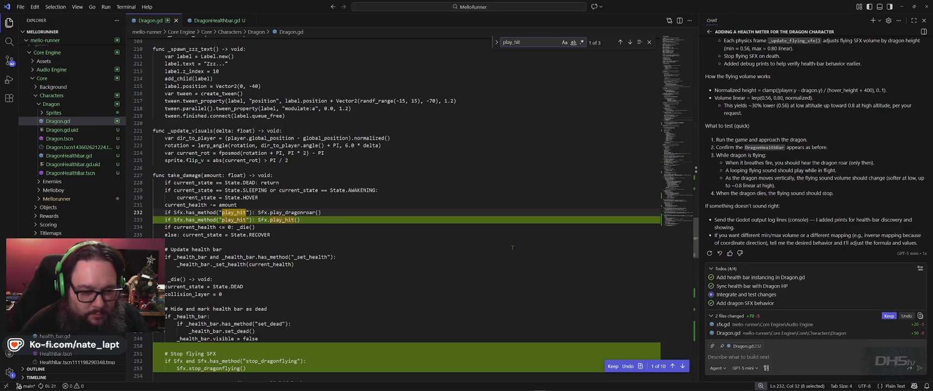
key("alt+Tab")
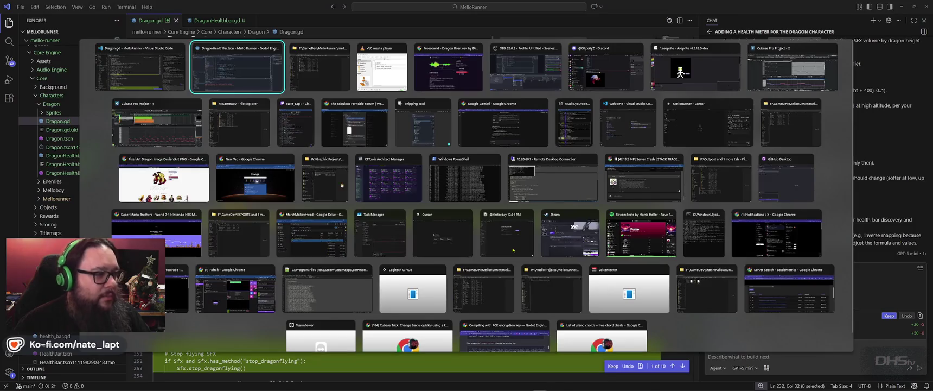
key("alt+Tab")
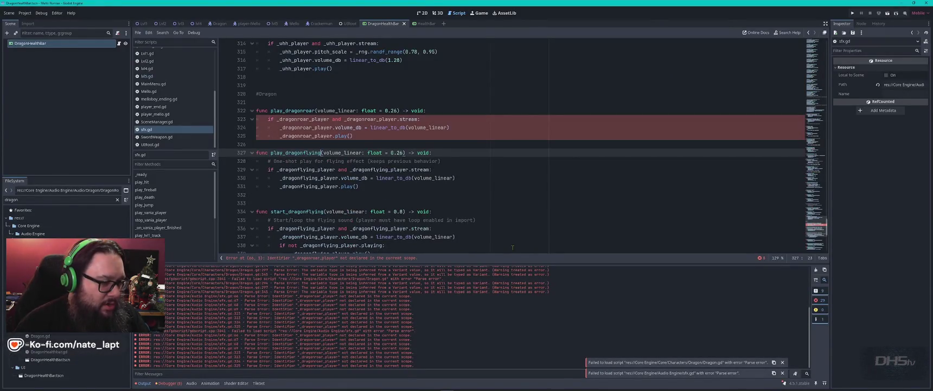
Step: Dismiss the script load errors and review the _dragonroar_player errors around play_dragonroar at line 322
left_click(488, 206)
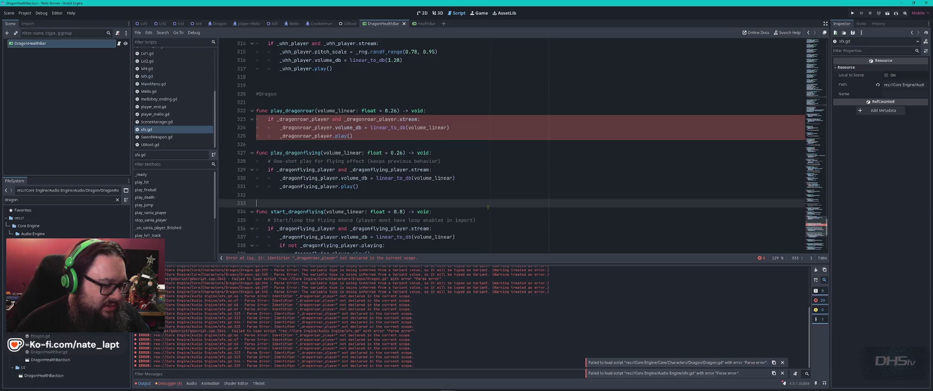
left_click(149, 121)
left_click(144, 130)
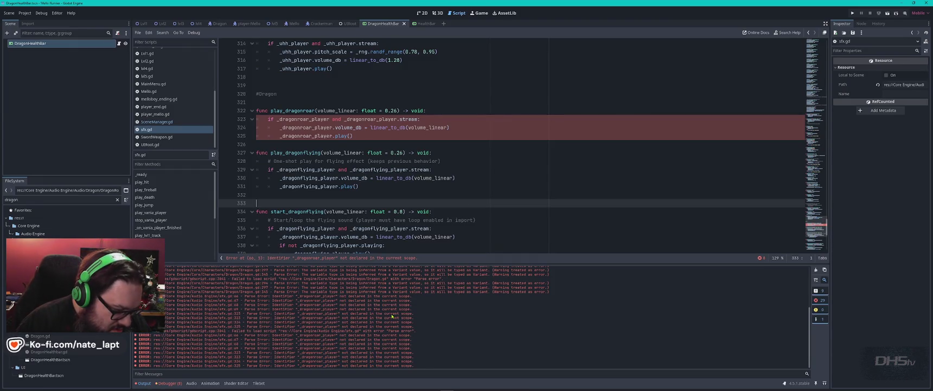
scroll(417, 323, "up", 5)
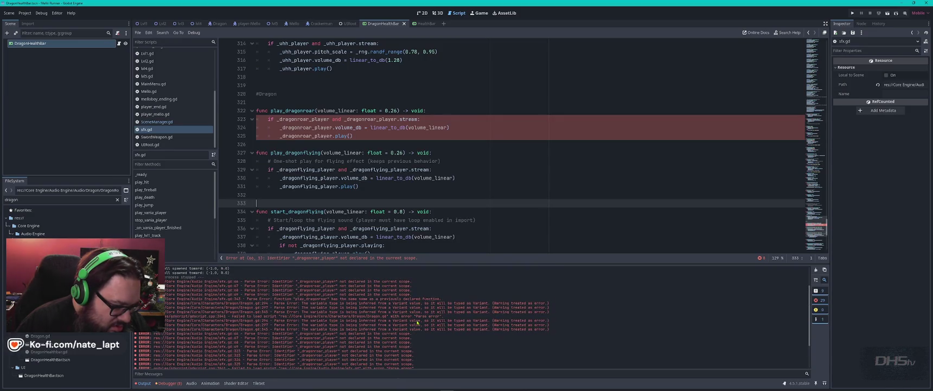
scroll(417, 322, "down", 3)
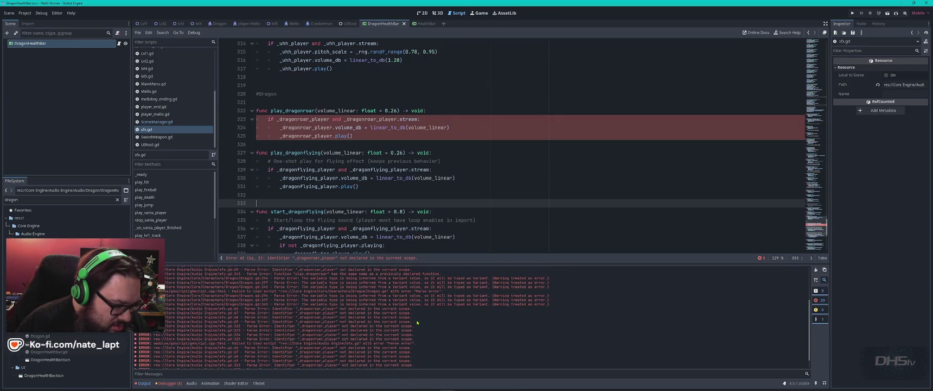
scroll(417, 322, "down", 2)
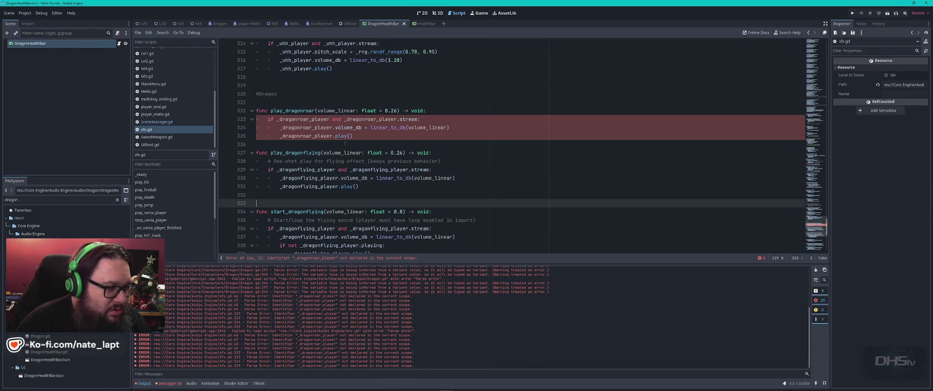
left_click(303, 110)
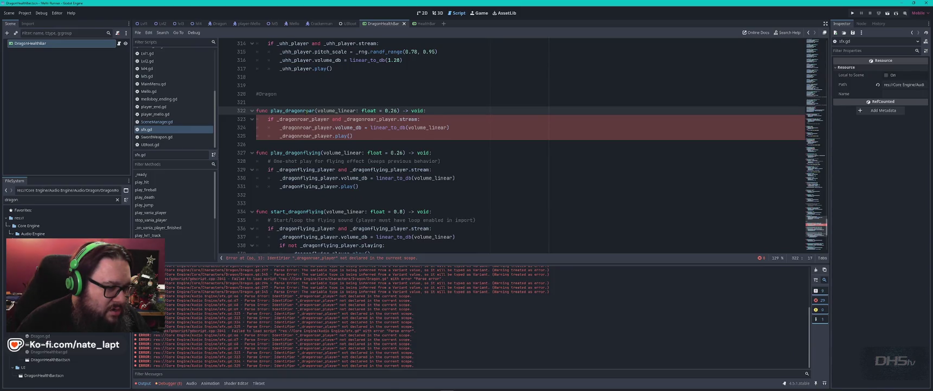
scroll(303, 111, "up", 20)
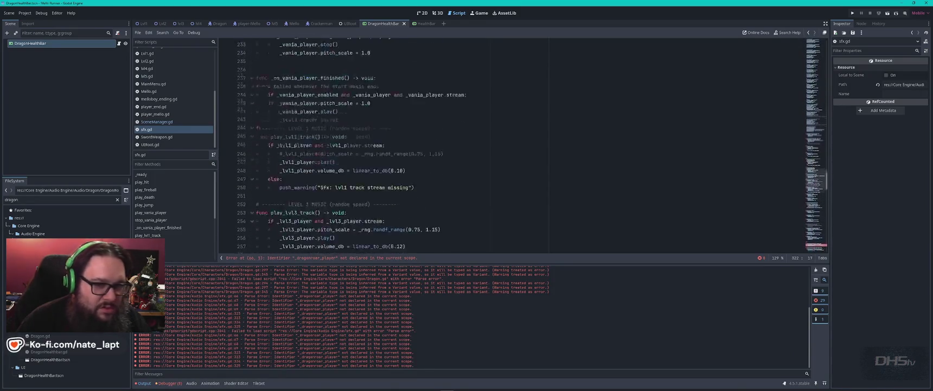
left_click(815, 47)
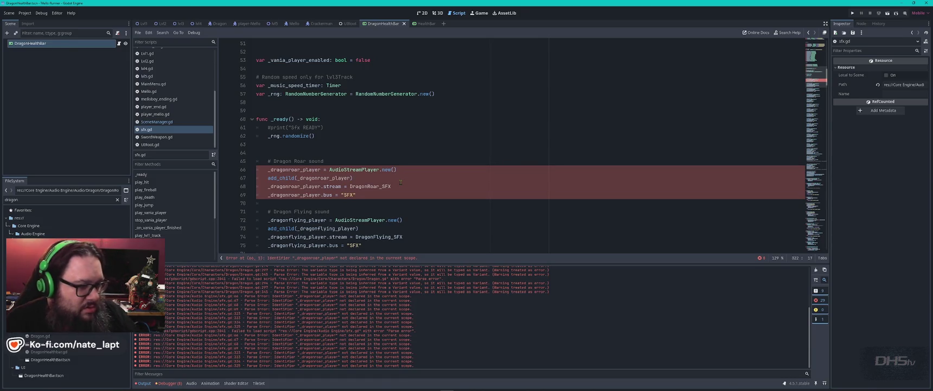
double_click(307, 170)
key("ctrl+f")
key("Return")
key("Return")
key("Return")
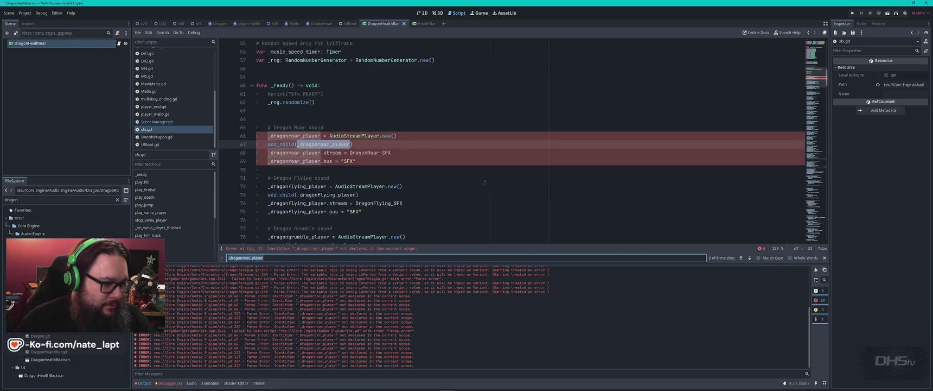
key("Return")
key("Return")
key("Return")
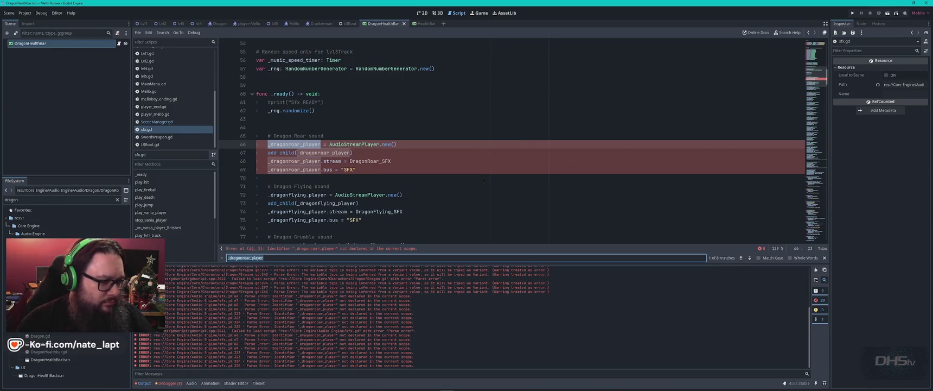
scroll(482, 180, "down", 5)
scroll(445, 171, "up", 2)
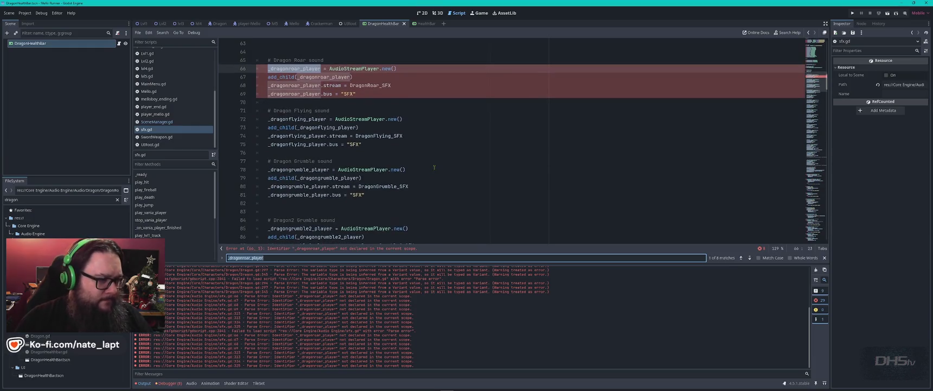
left_click(817, 53)
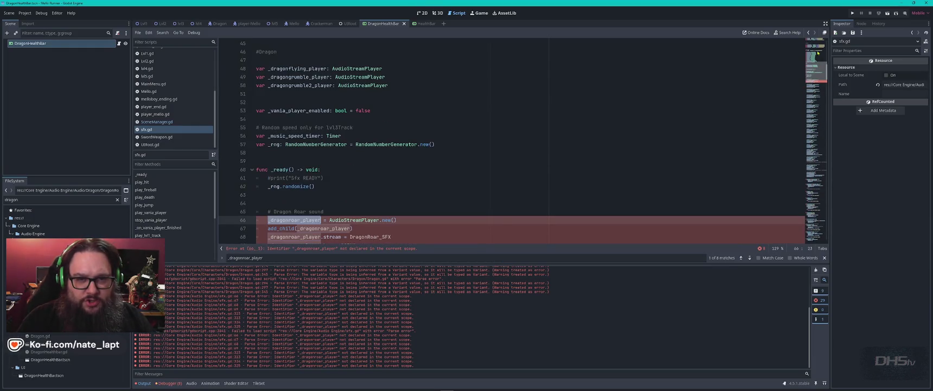
mouse_move(818, 53)
left_mouse_down()
mouse_move(827, 227)
mouse_move(824, 81)
left_mouse_up()
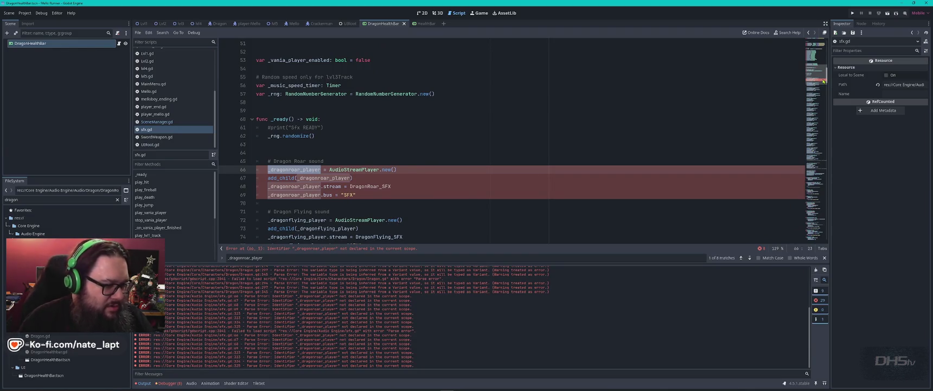
left_click_drag(824, 82, 825, 87)
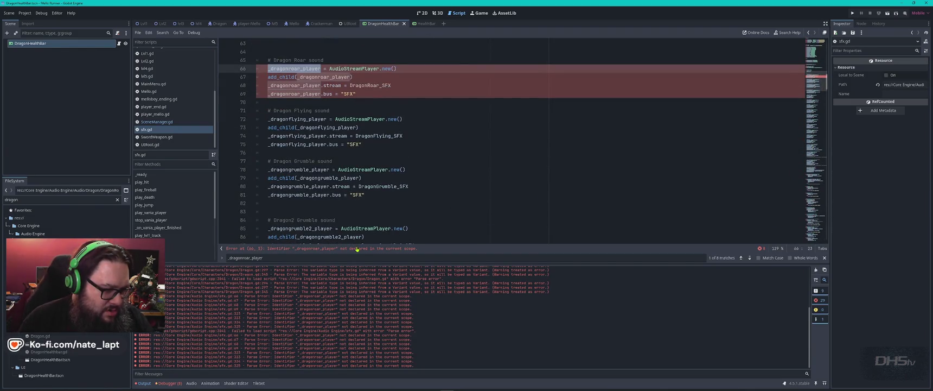
left_click_drag(825, 81, 826, 49)
scroll(357, 205, "down", 2)
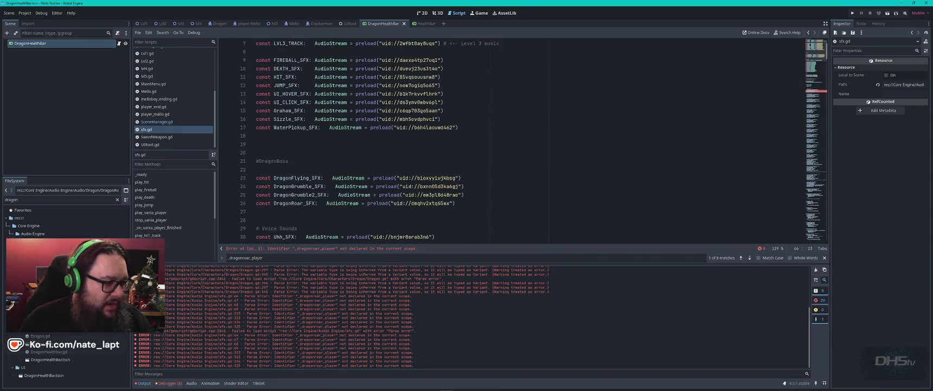
double_click(292, 203)
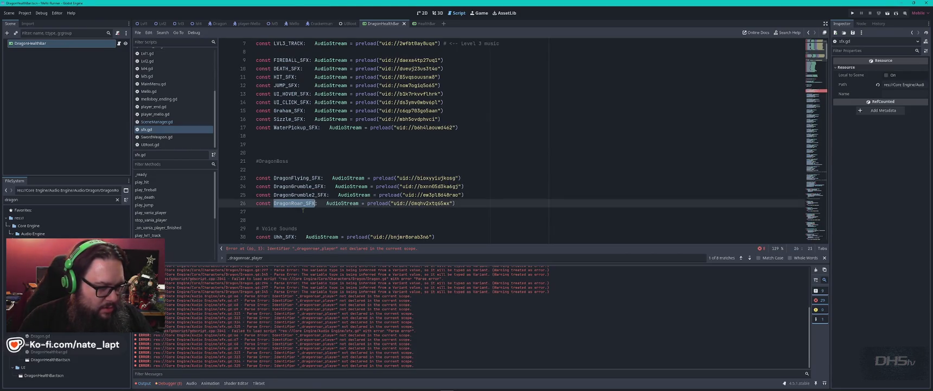
key("ctrl+f")
key("Return")
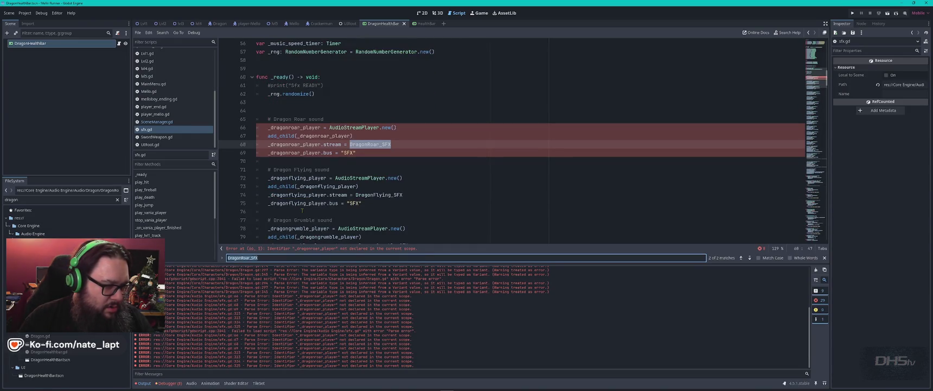
key("Return")
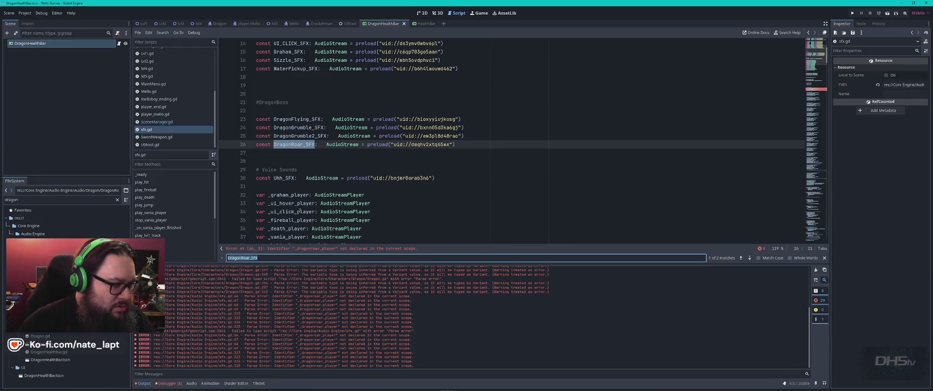
key("Return")
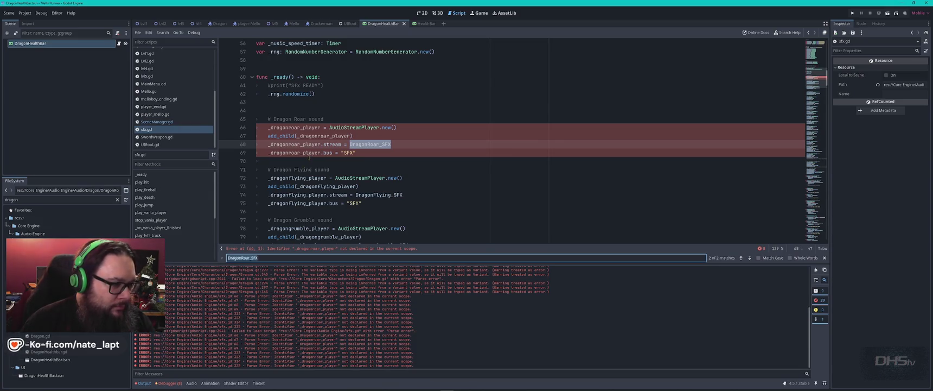
double_click(293, 128)
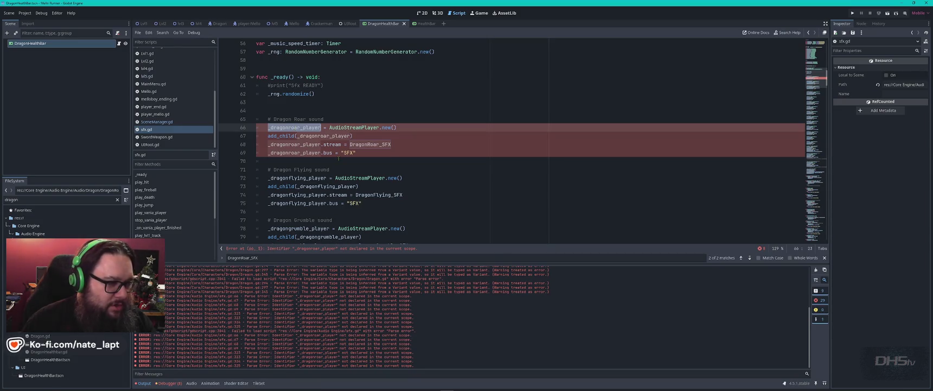
key("ctrl+f")
left_click(741, 257)
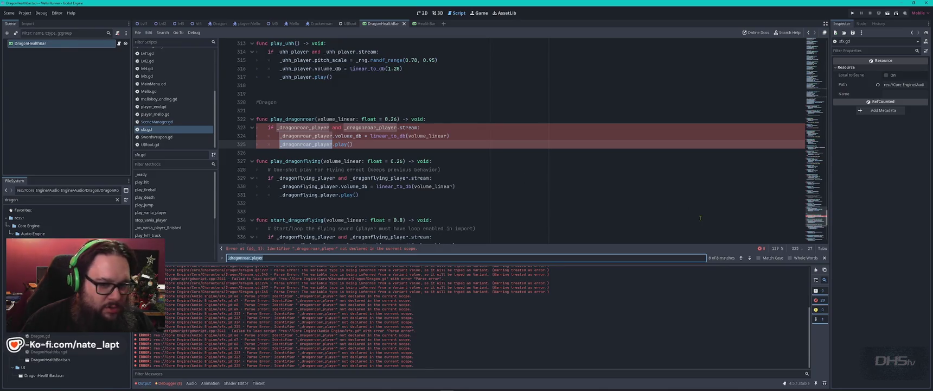
left_click(750, 258)
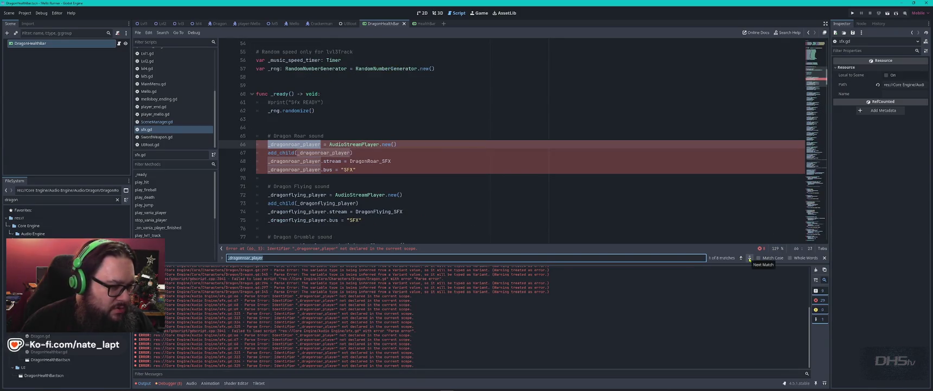
left_click(749, 258)
left_click(749, 257)
left_click(750, 258)
left_click(749, 258)
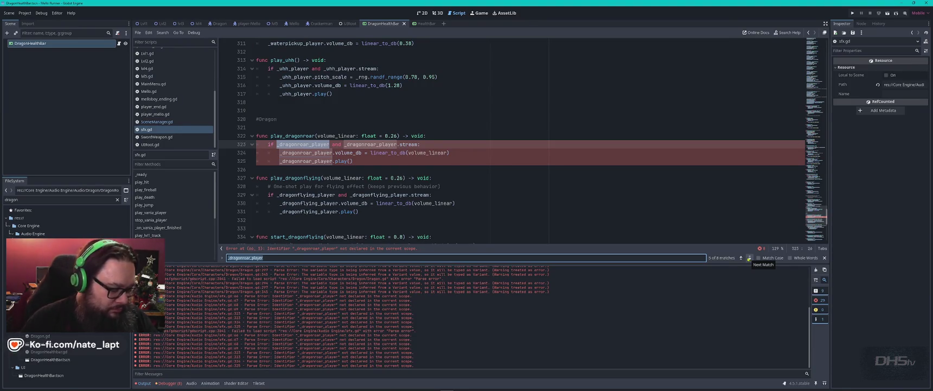
left_click(547, 189)
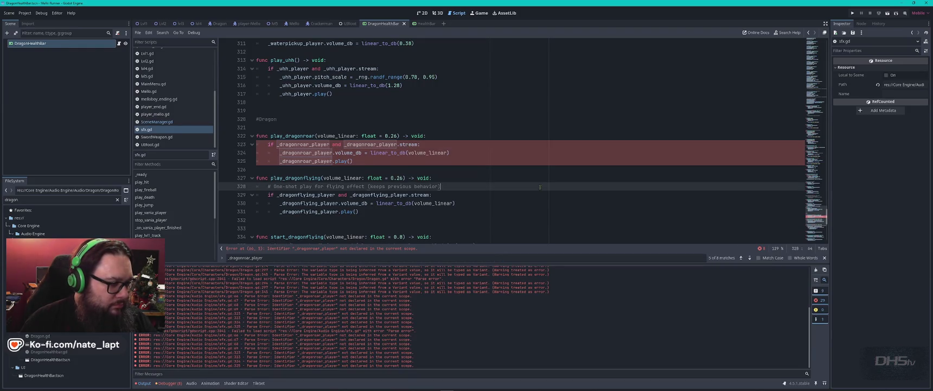
Step: Run the game, search for the failing _dragonroar_player on line 66, and stop the game
key("F5")
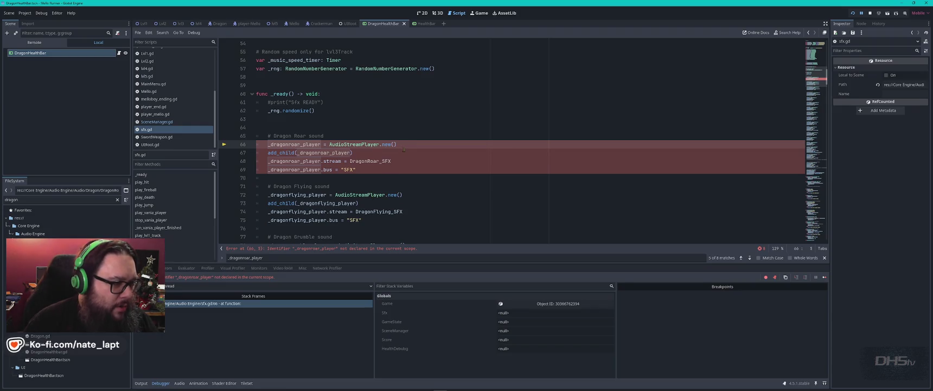
left_click(312, 144)
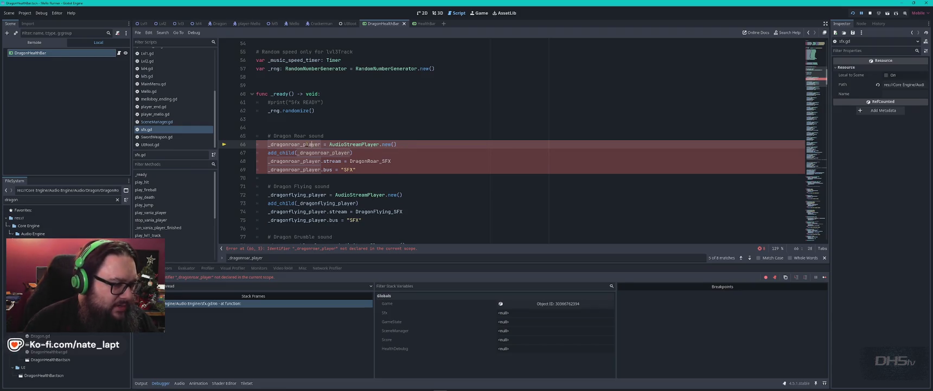
double_click(307, 144)
key("ctrl+f")
key("F8")
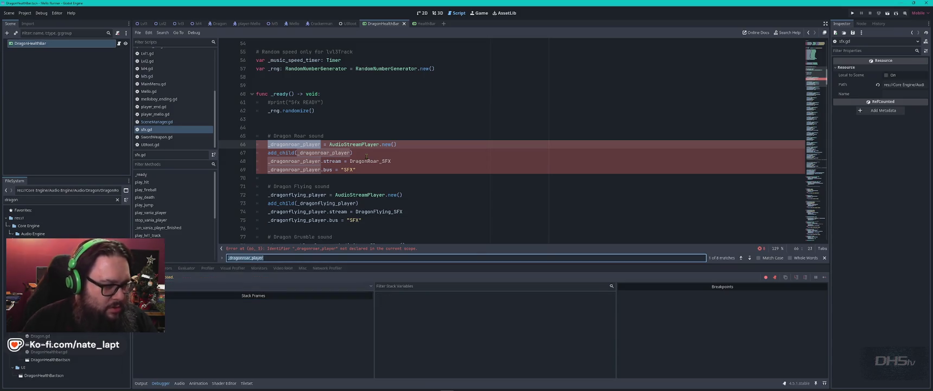
Step: Scroll through sfx.gd to review its dragon sound functions
scroll(366, 155, "down", 3)
scroll(367, 156, "down", 7)
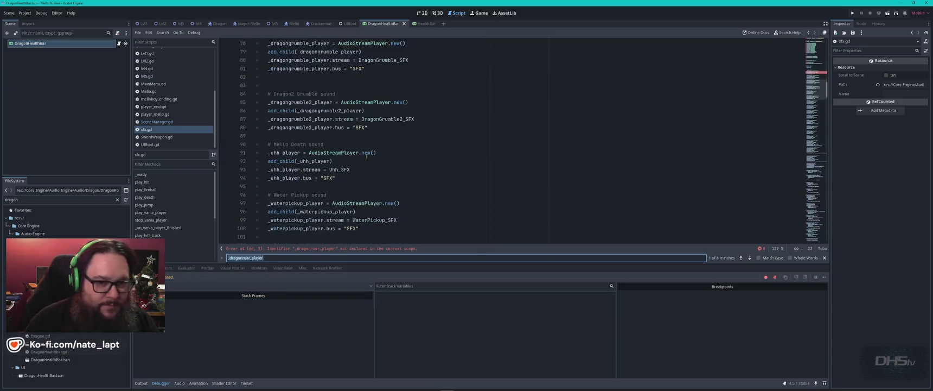
scroll(367, 156, "down", 18)
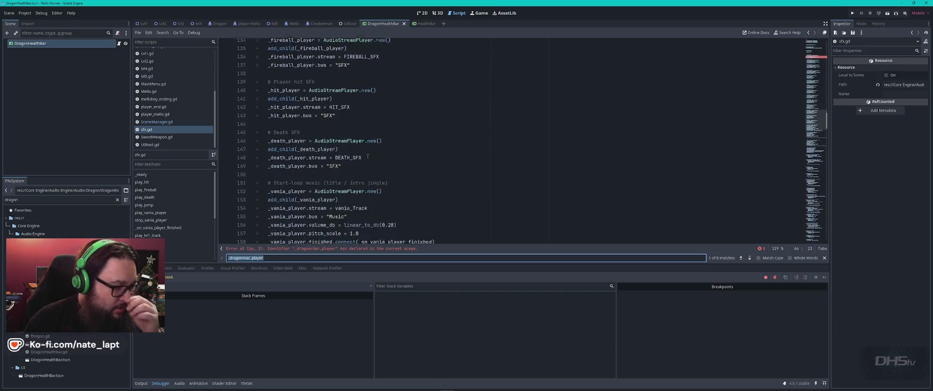
scroll(367, 156, "down", 20)
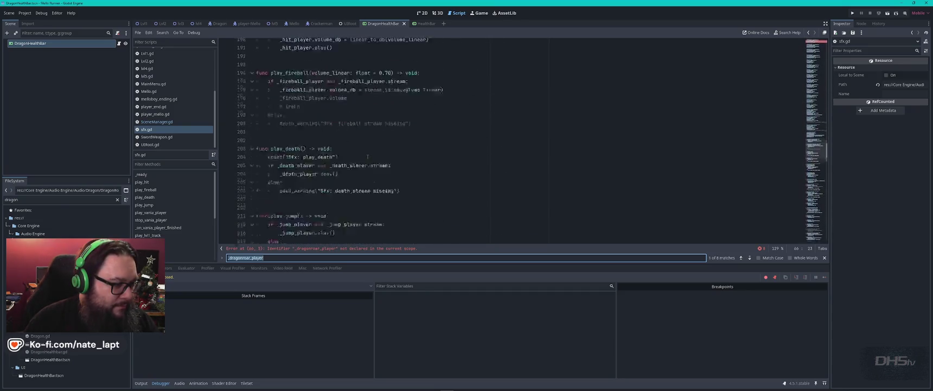
scroll(367, 155, "down", 9)
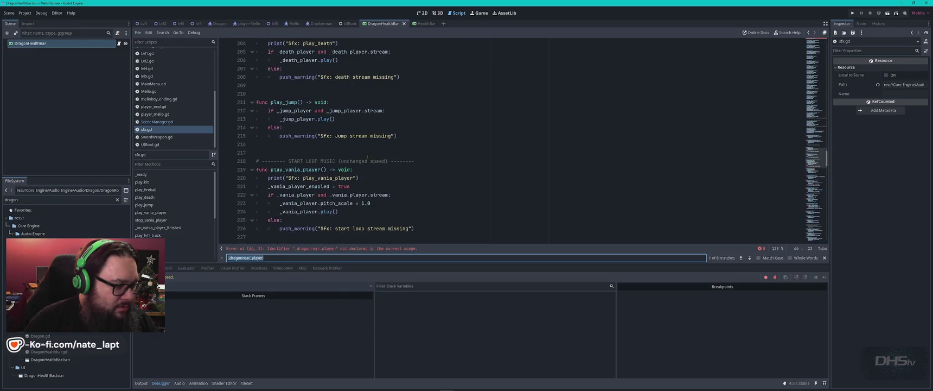
scroll(367, 157, "down", 14)
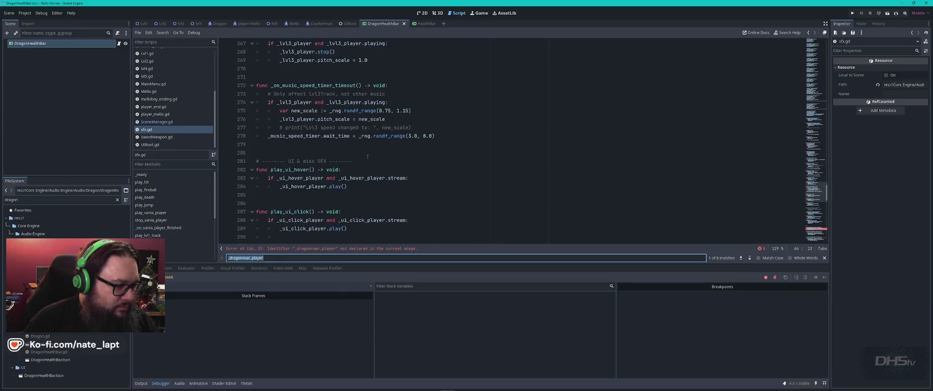
scroll(367, 157, "down", 7)
scroll(367, 157, "down", 6)
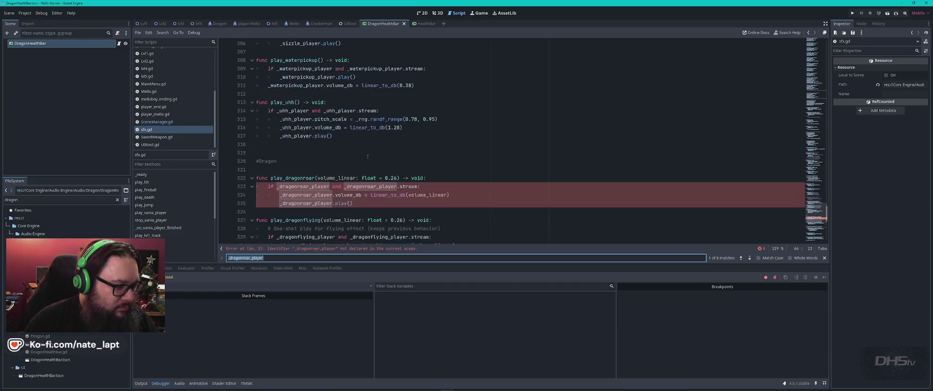
scroll(367, 157, "down", 2)
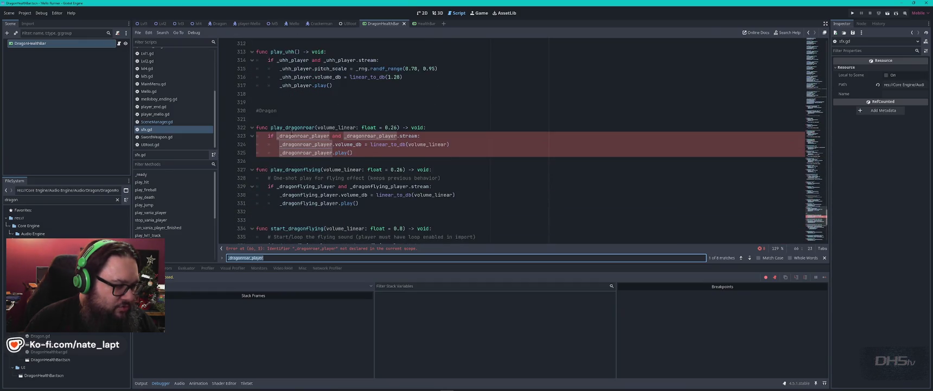
scroll(329, 129, "down", 2)
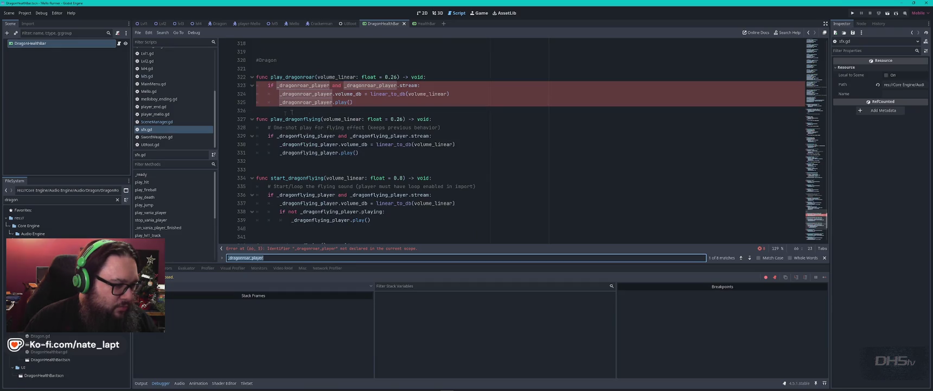
scroll(342, 136, "down", 1)
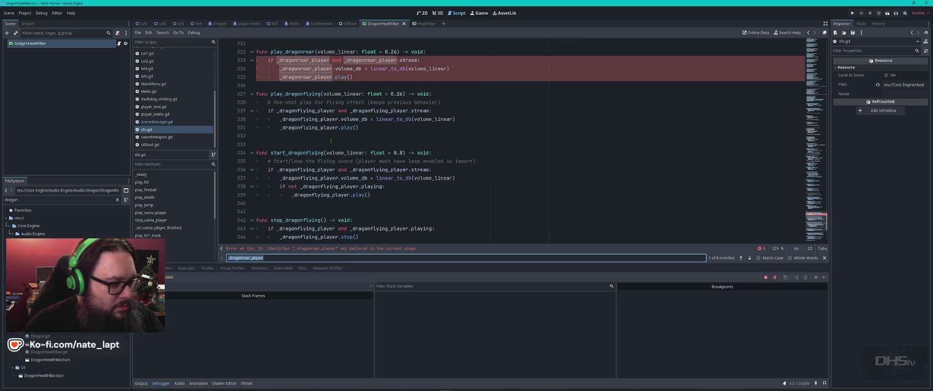
scroll(331, 139, "down", 1)
scroll(331, 139, "down", 2)
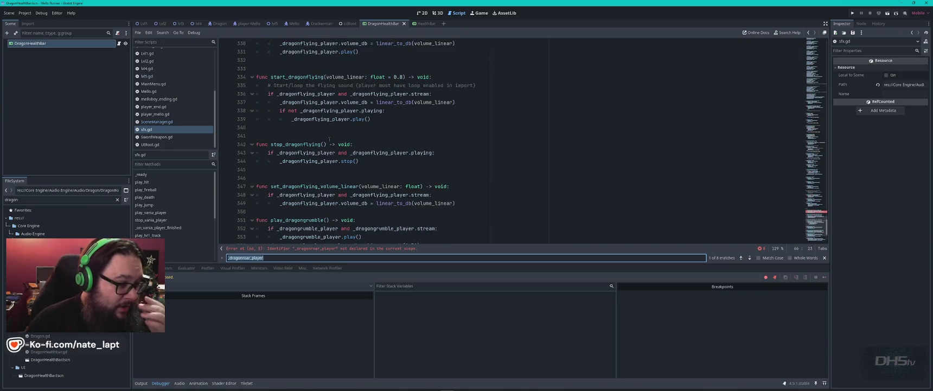
scroll(330, 139, "down", 2)
scroll(330, 138, "down", 2)
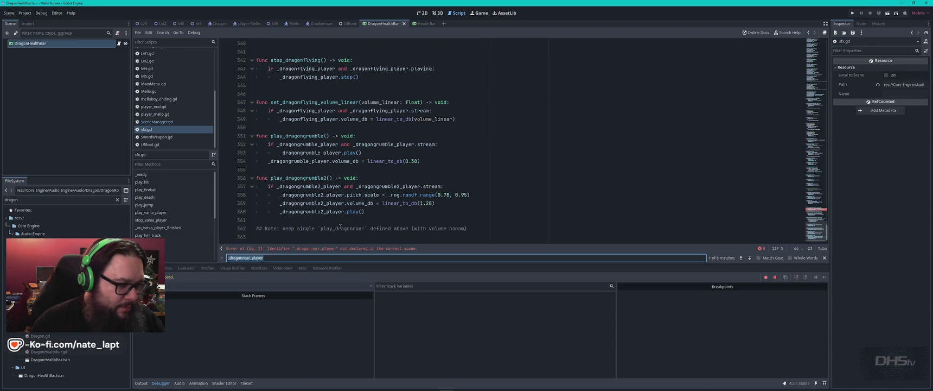
scroll(364, 213, "up", 1)
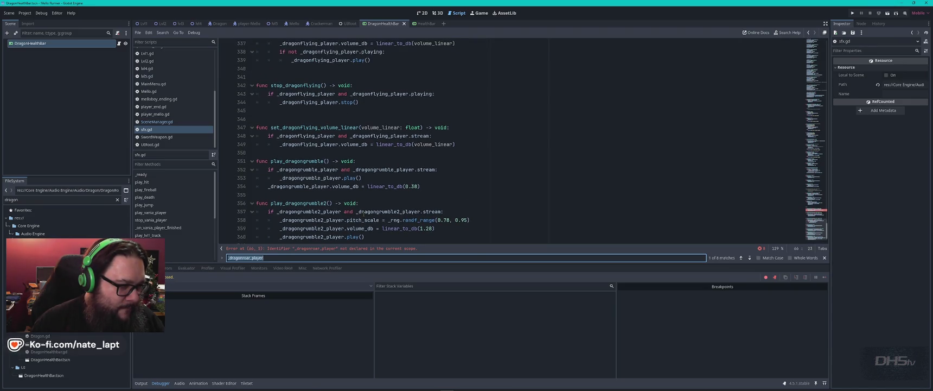
scroll(363, 213, "up", 6)
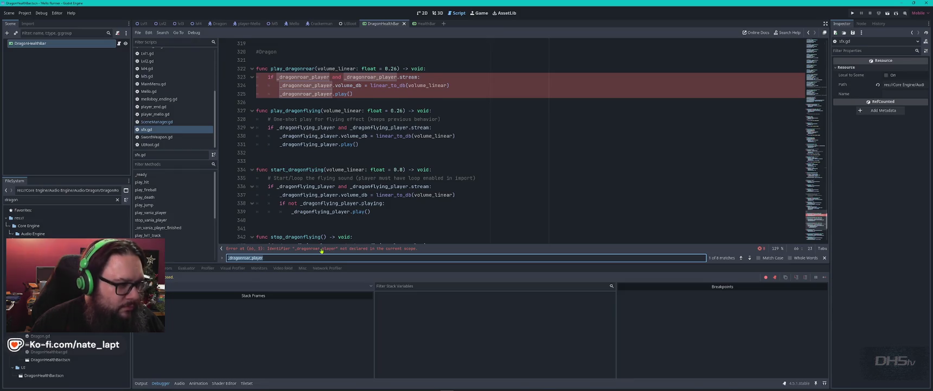
left_click(321, 248)
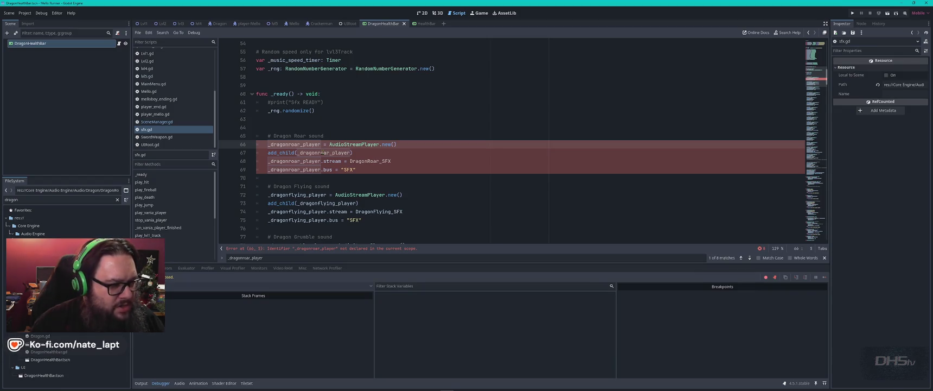
scroll(320, 154, "down", 8)
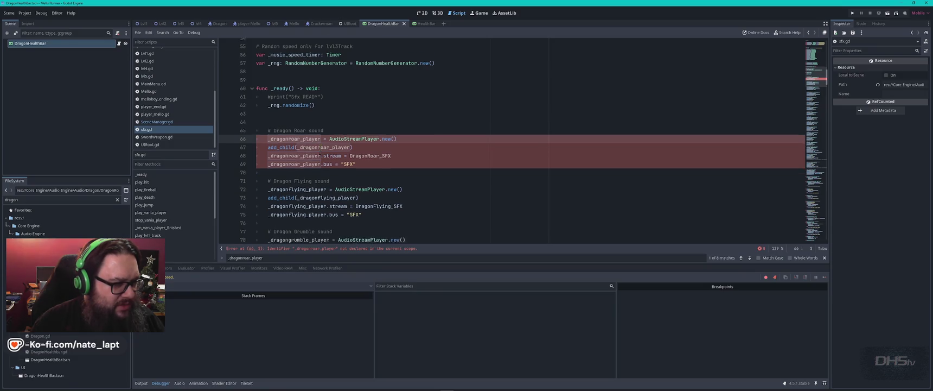
scroll(321, 153, "down", 10)
scroll(320, 152, "down", 18)
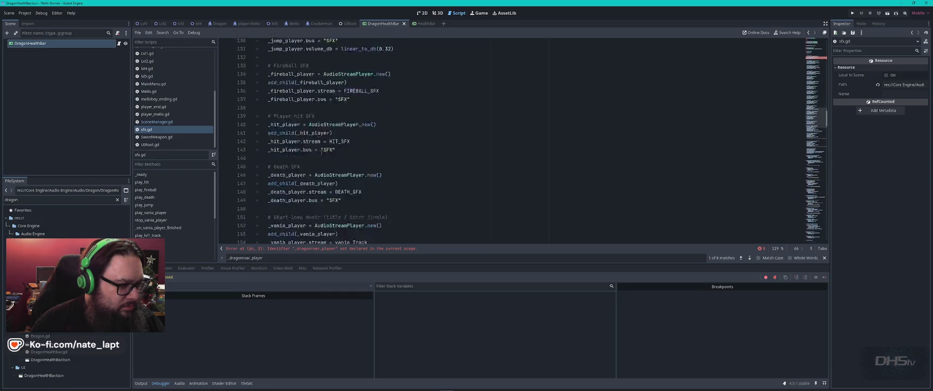
scroll(321, 153, "down", 14)
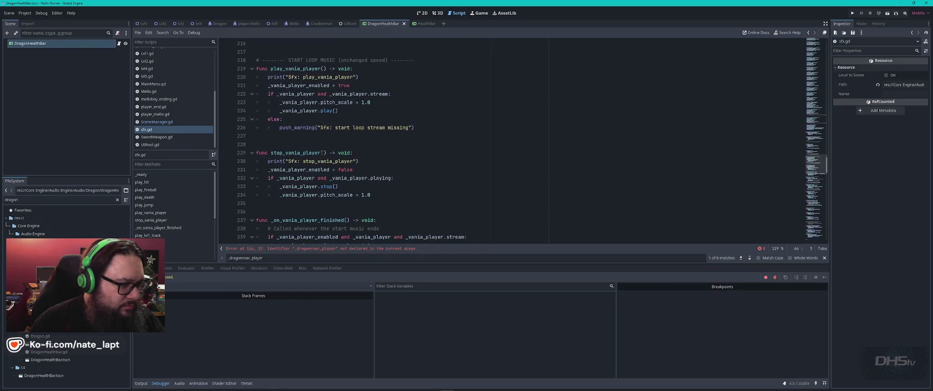
scroll(321, 153, "down", 7)
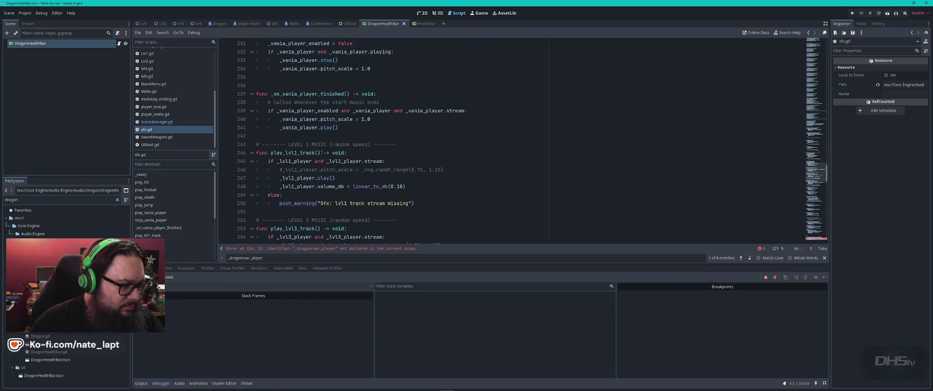
scroll(322, 153, "down", 5)
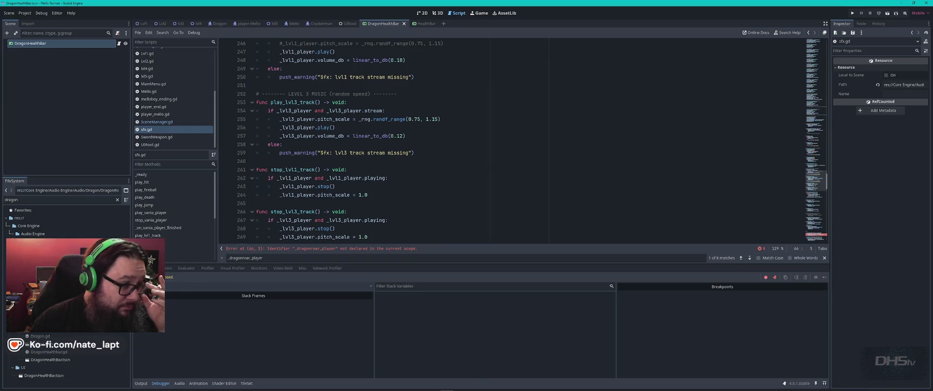
scroll(321, 153, "down", 6)
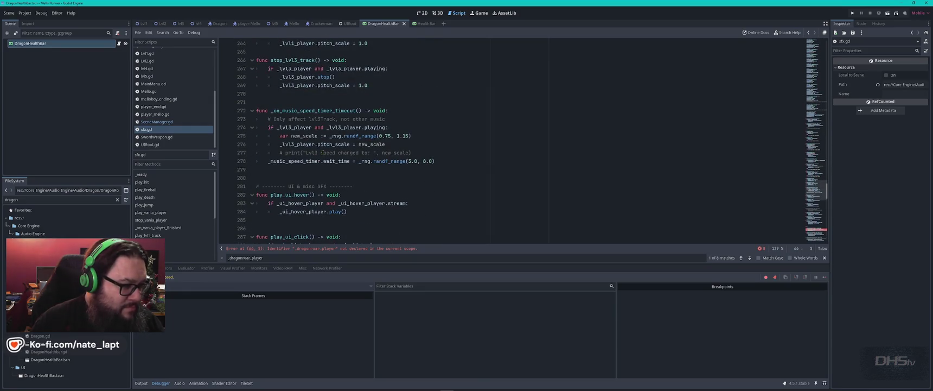
scroll(322, 153, "down", 5)
scroll(322, 153, "down", 3)
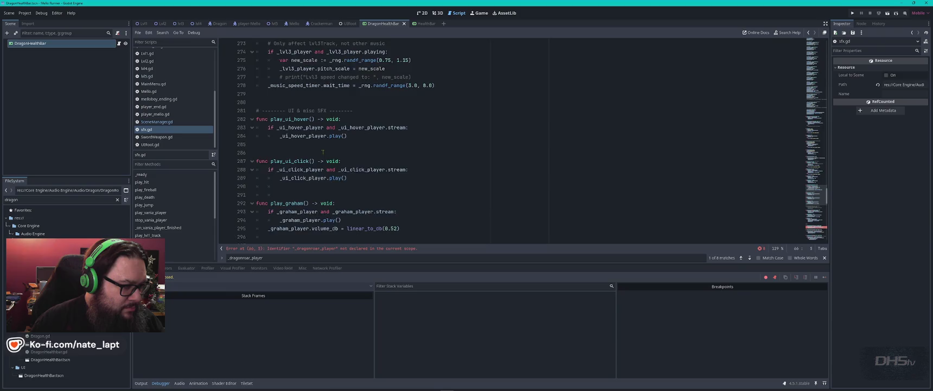
double_click(283, 127)
key("ctrl+f")
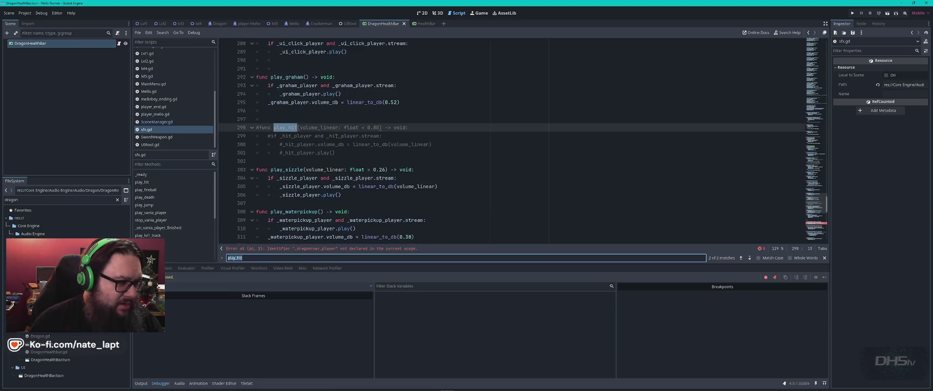
key("Return")
key("Return")
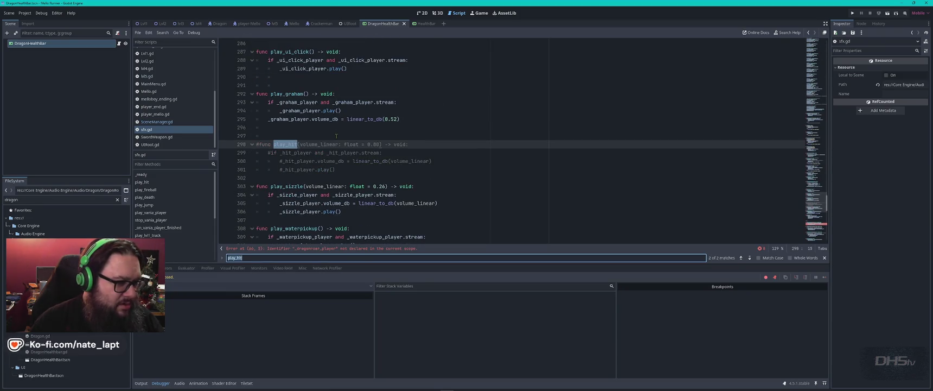
scroll(340, 142, "down", 5)
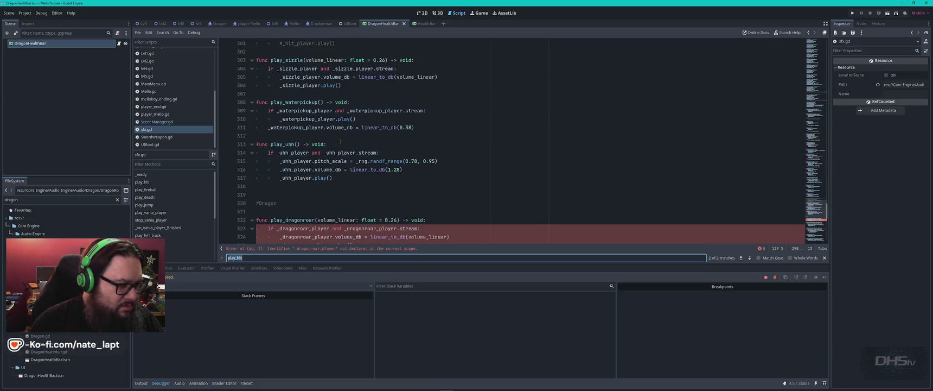
scroll(340, 142, "down", 2)
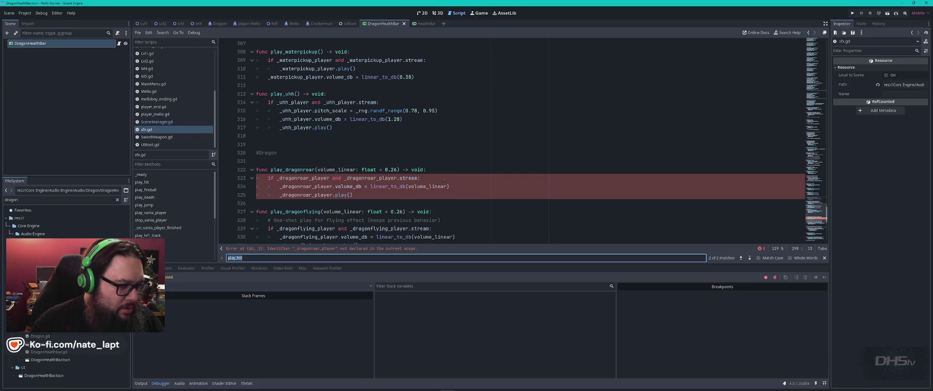
double_click(383, 178)
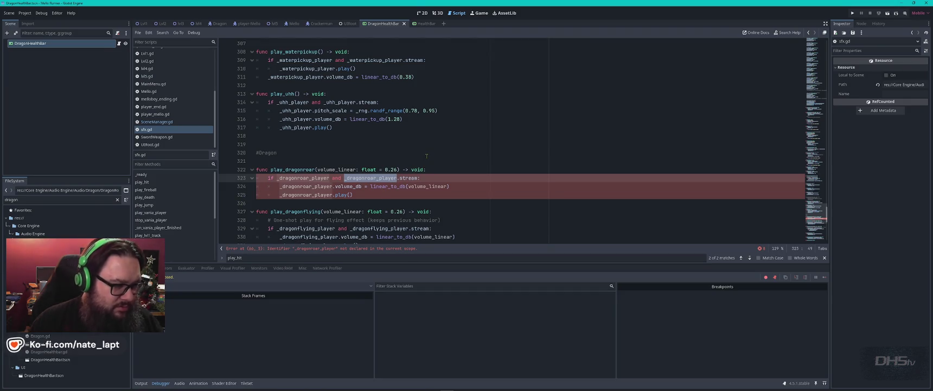
left_click(390, 159)
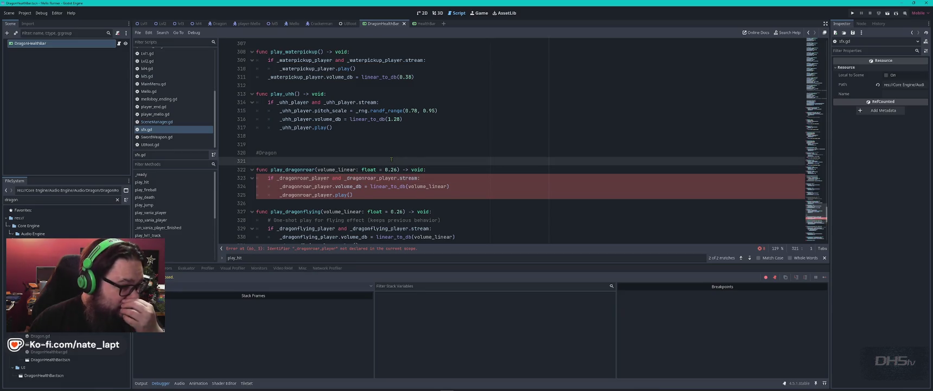
double_click(293, 169)
key("ctrl+f")
key("Return")
key("Return")
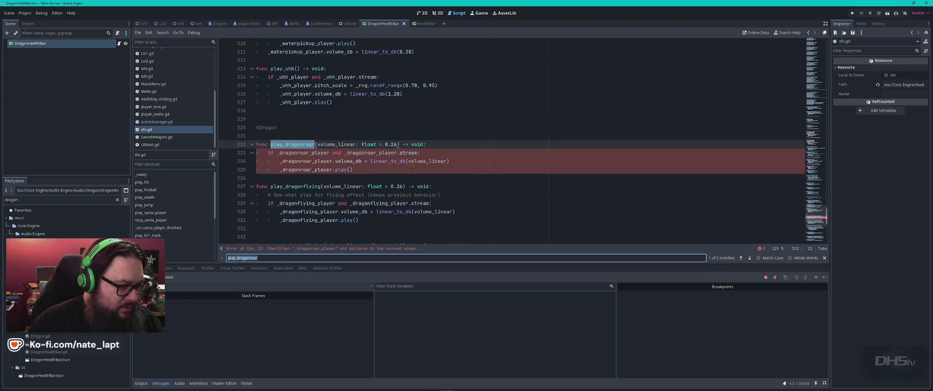
key("Return")
key("Return")
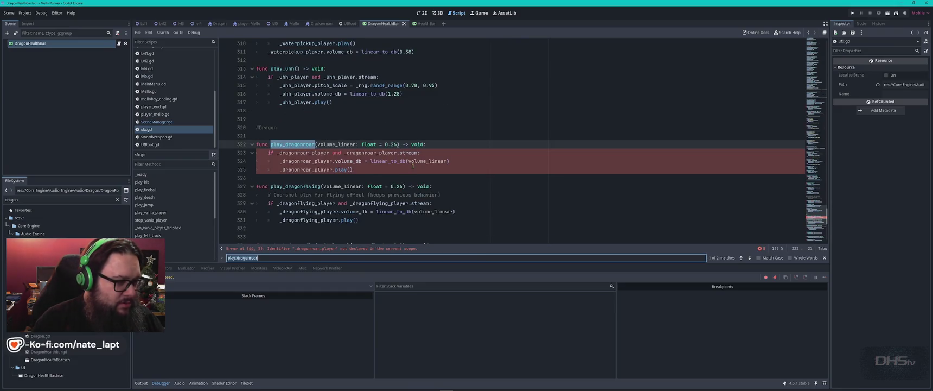
left_click(413, 167)
key("ctrl+Home")
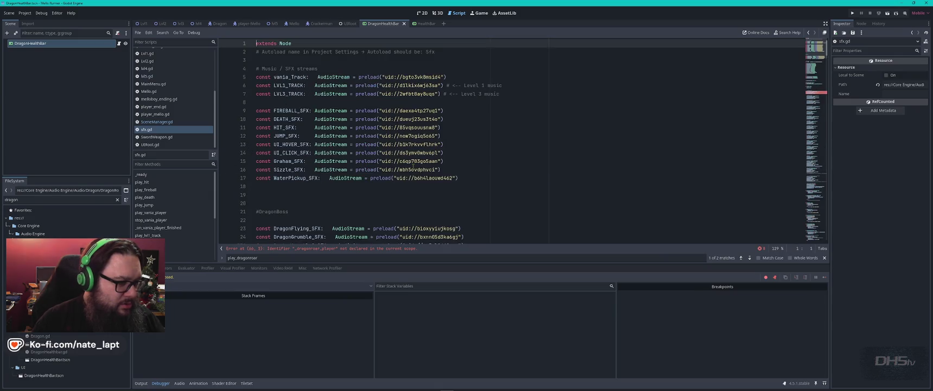
scroll(413, 166, "down", 4)
double_click(310, 152)
key("ctrl+f")
key("Return")
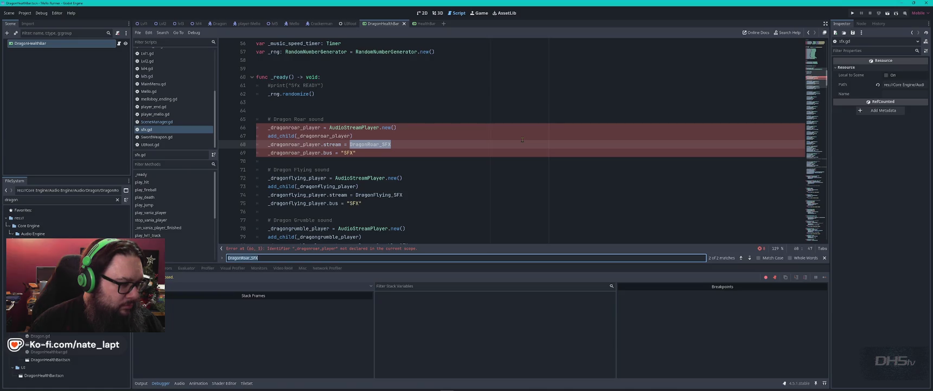
double_click(297, 178)
key("ctrl+f")
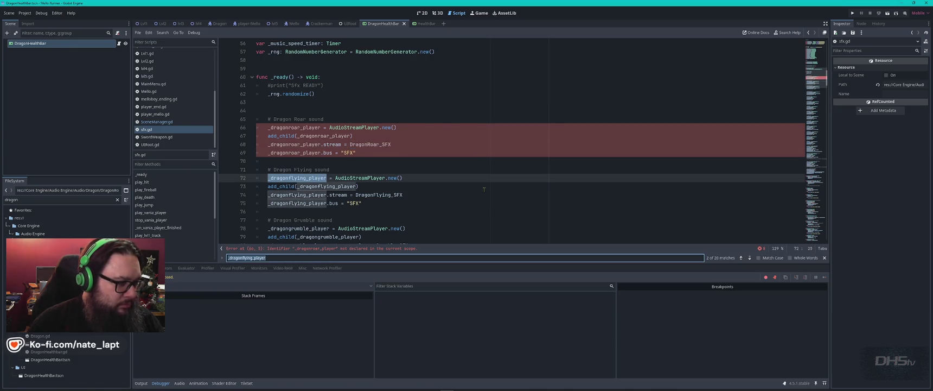
key("Return")
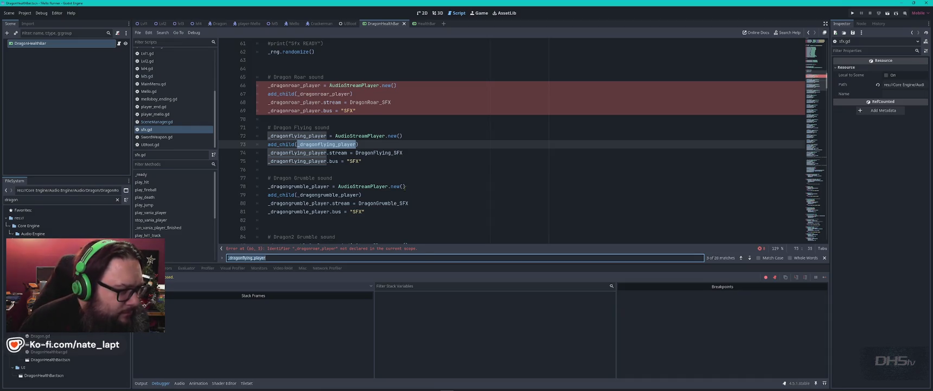
scroll(404, 186, "down", 9)
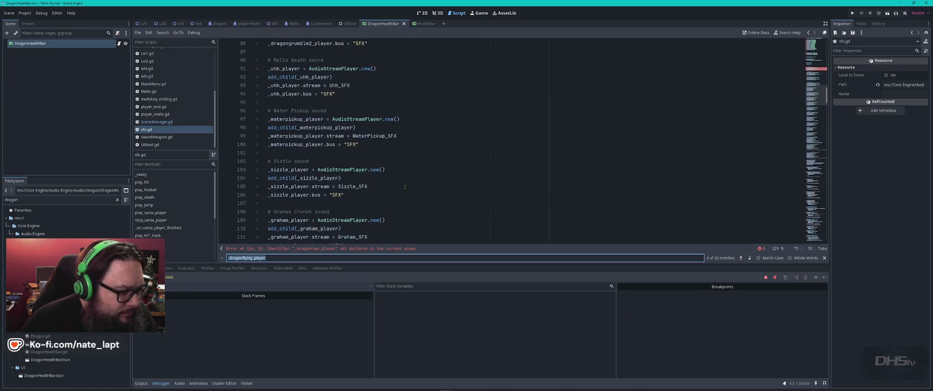
scroll(405, 186, "down", 16)
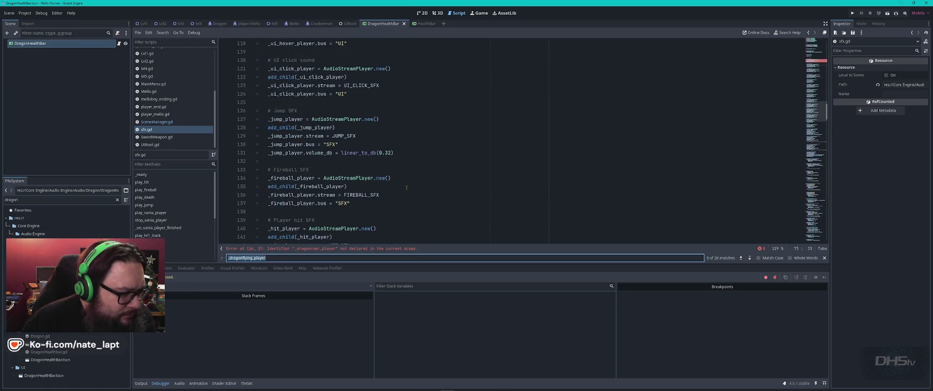
scroll(406, 188, "down", 2)
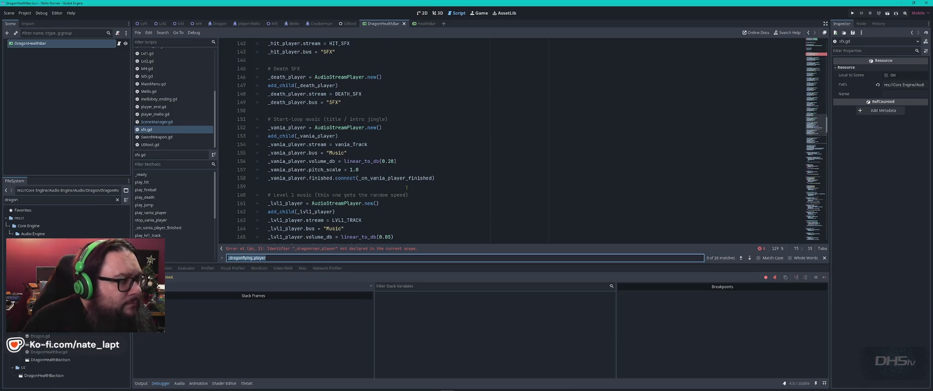
scroll(407, 188, "down", 9)
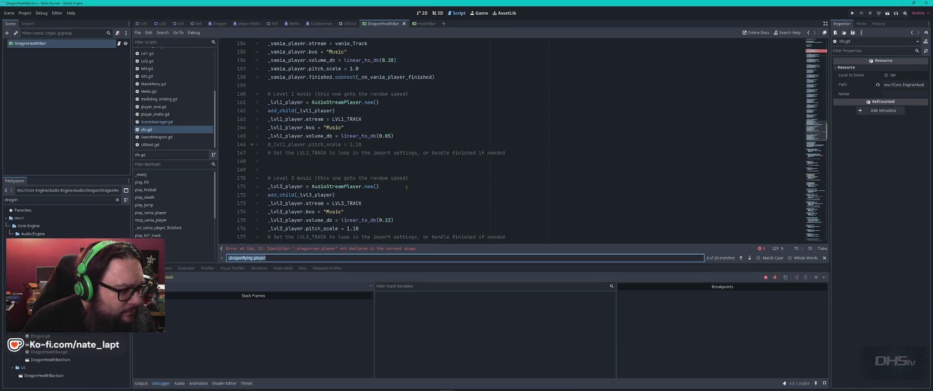
scroll(407, 188, "down", 3)
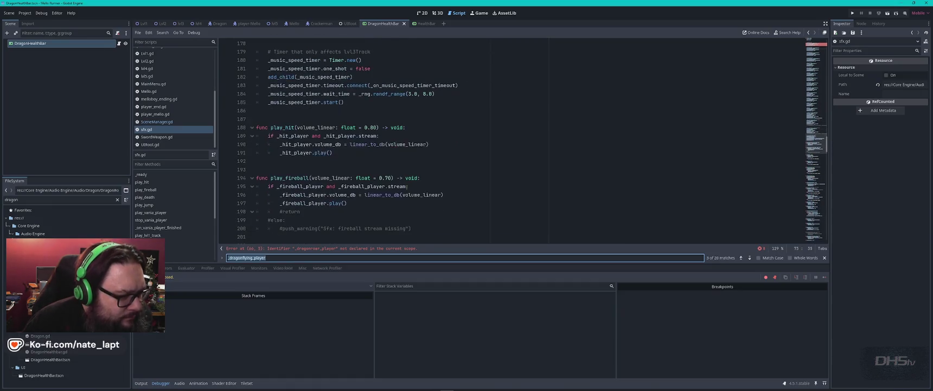
scroll(408, 186, "down", 6)
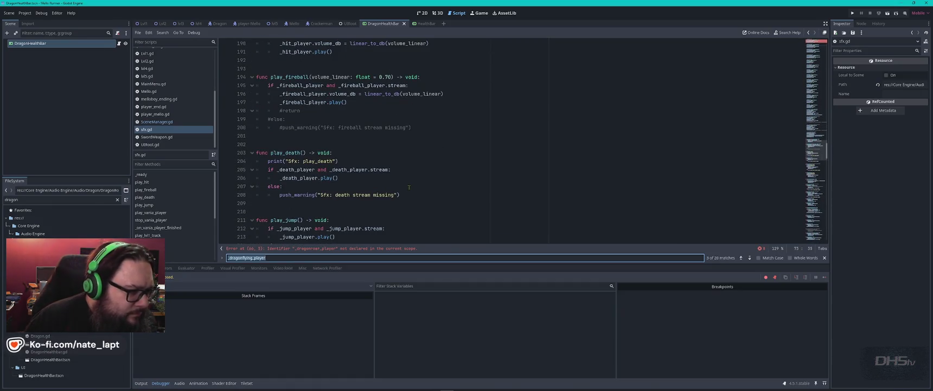
scroll(409, 188, "down", 9)
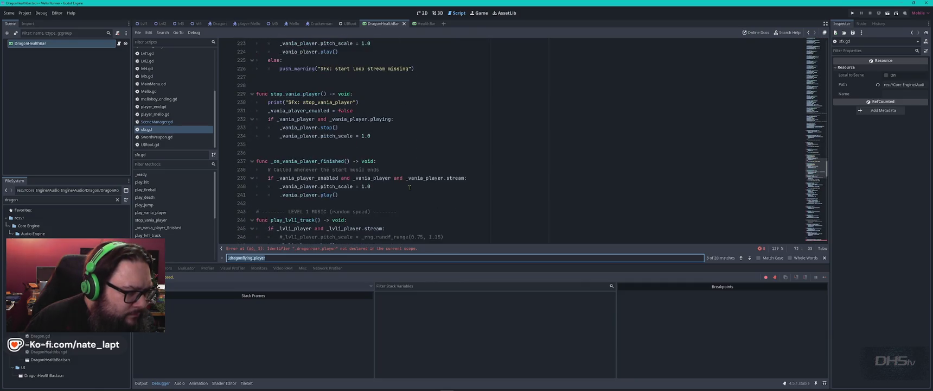
scroll(409, 187, "down", 6)
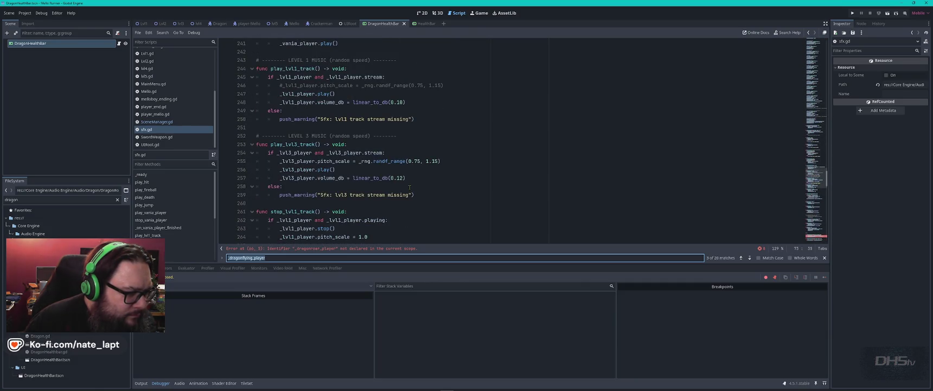
scroll(409, 187, "down", 10)
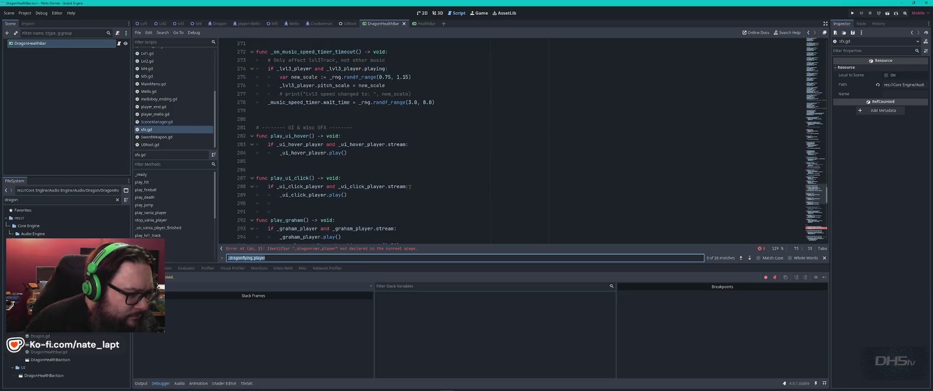
scroll(409, 187, "down", 5)
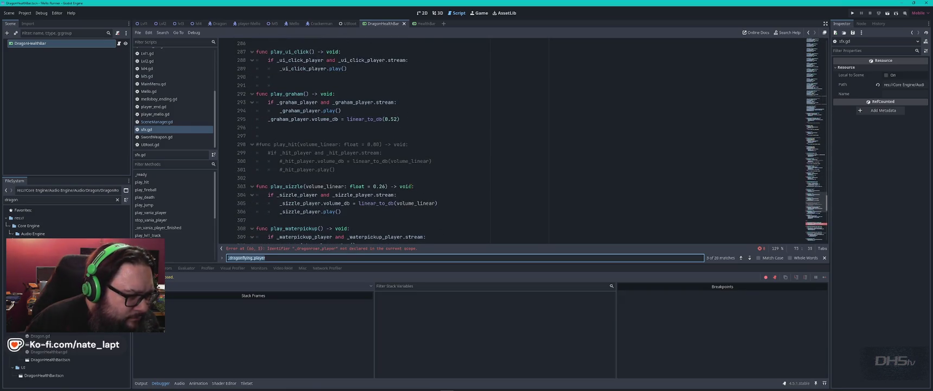
scroll(411, 186, "down", 6)
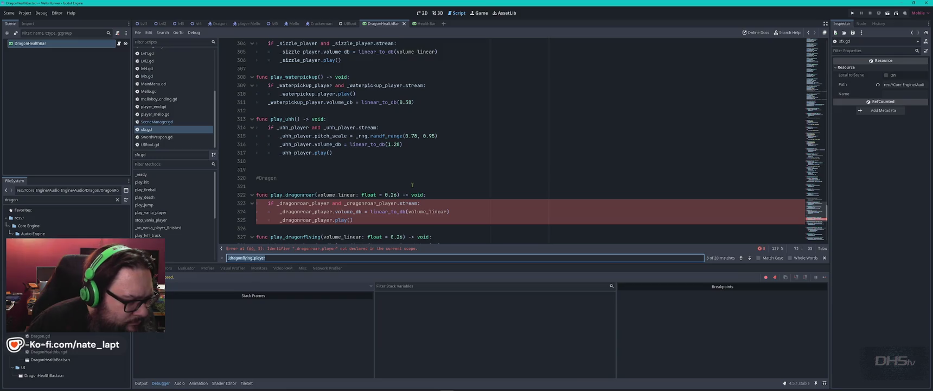
scroll(413, 183, "down", 3)
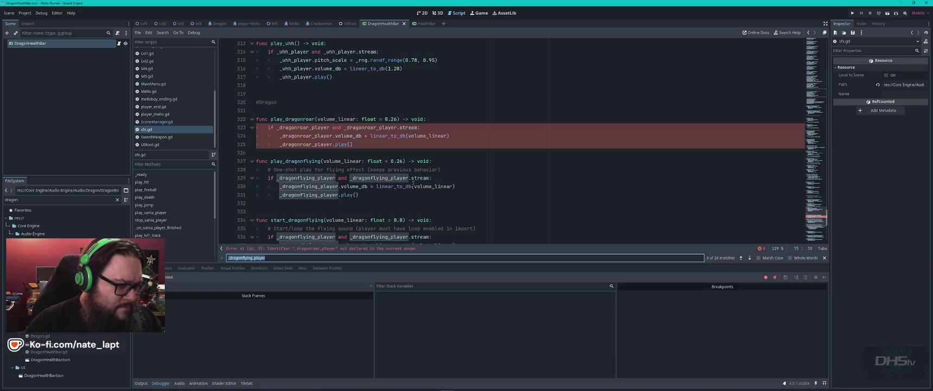
double_click(311, 161)
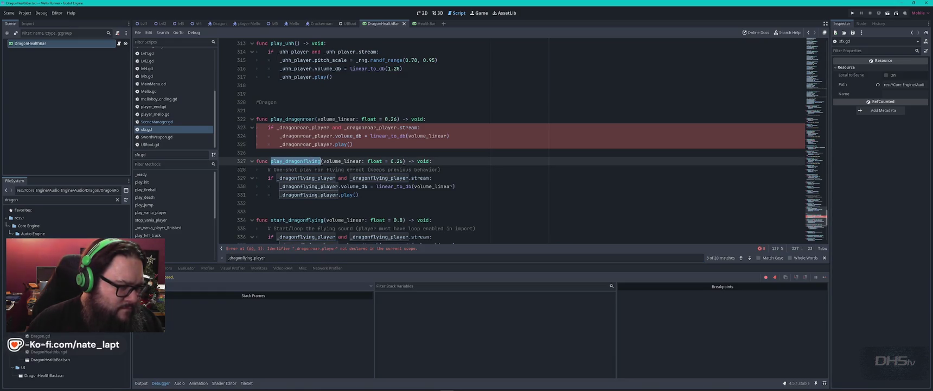
double_click(295, 119)
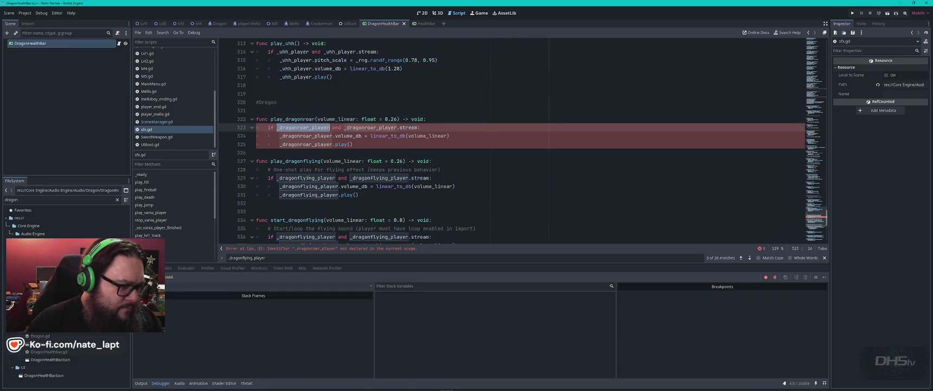
double_click(308, 178)
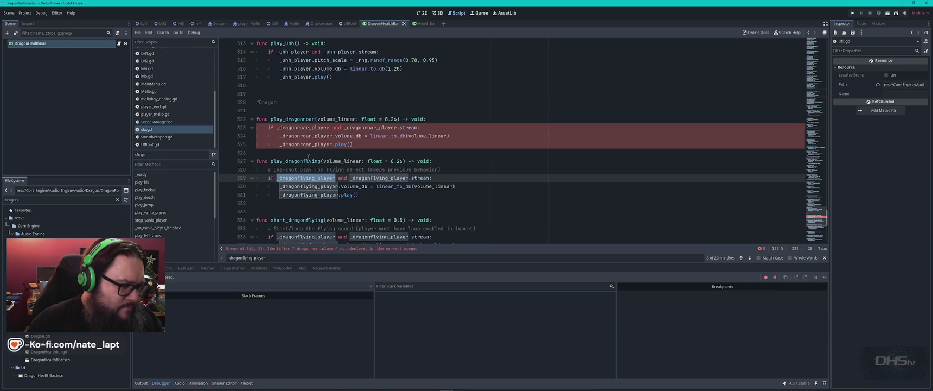
left_click(309, 155)
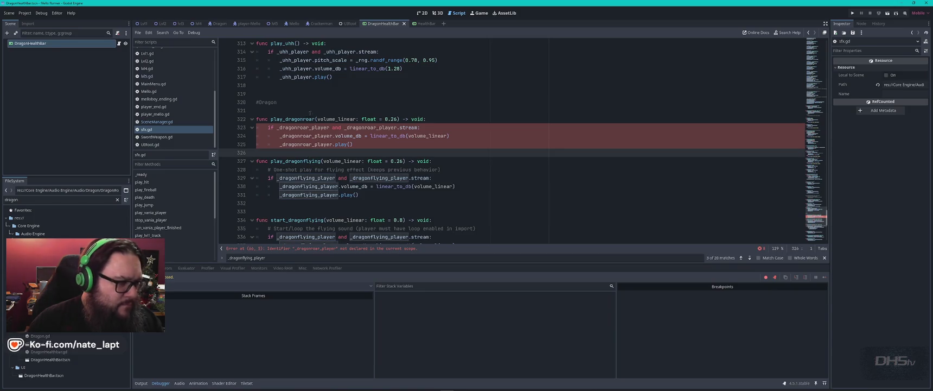
double_click(304, 119)
key("ctrl+f")
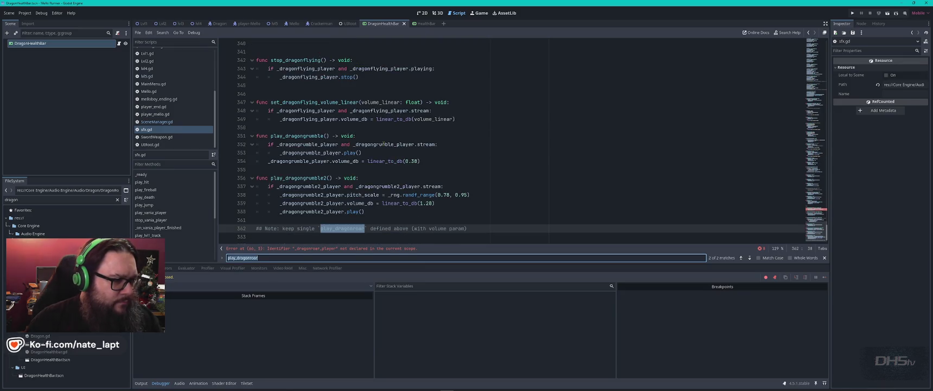
key("Return")
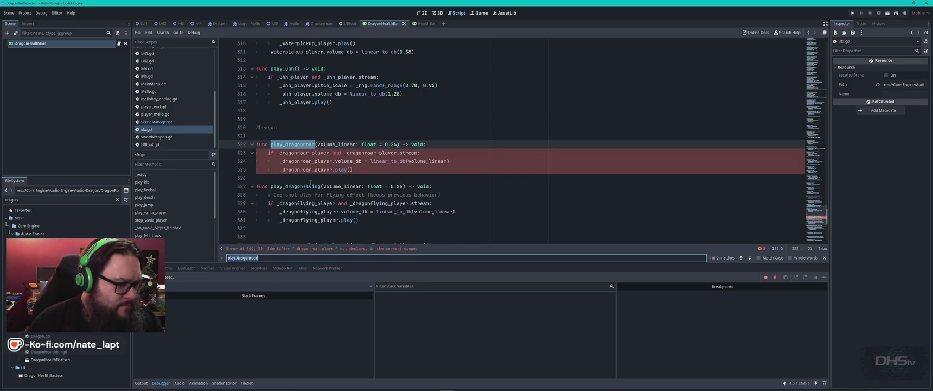
double_click(310, 185)
key("ctrl+f")
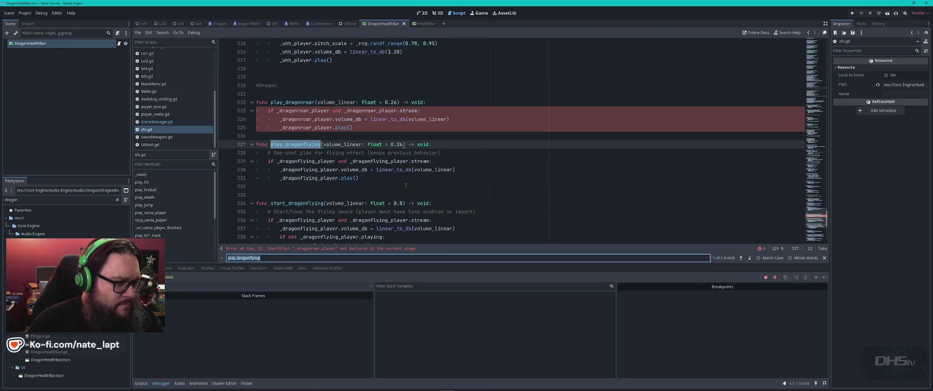
double_click(309, 169)
key("ctrl+f")
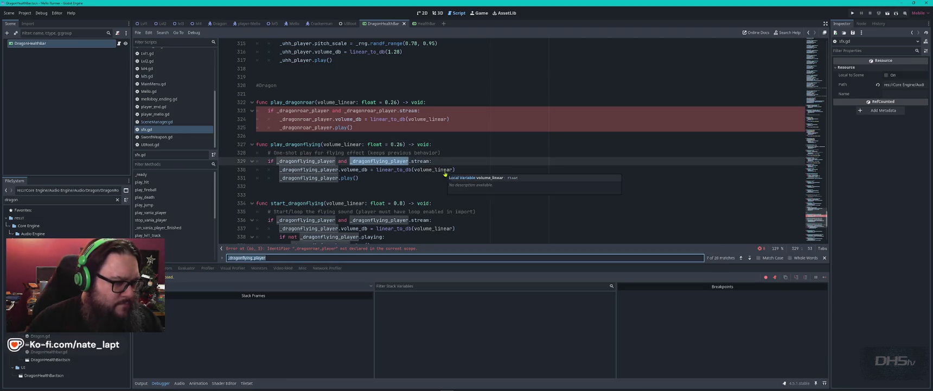
scroll(444, 171, "down", 1)
key("Return")
key("Return")
key("Return")
key("Return")
key("Return")
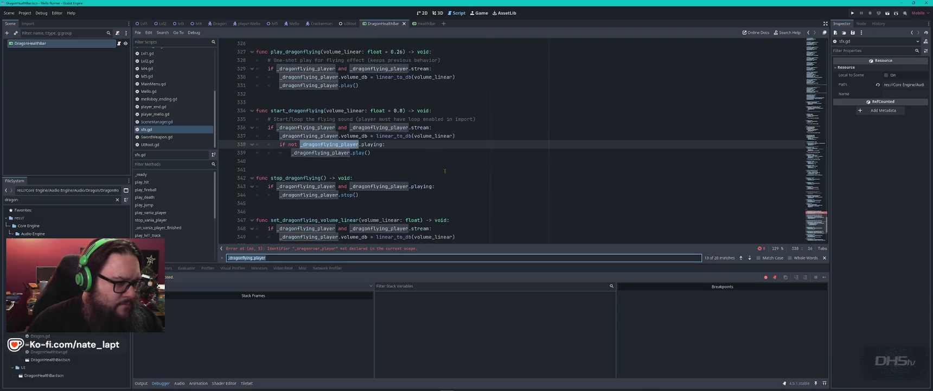
key("Return")
key("Return")
key("Return")
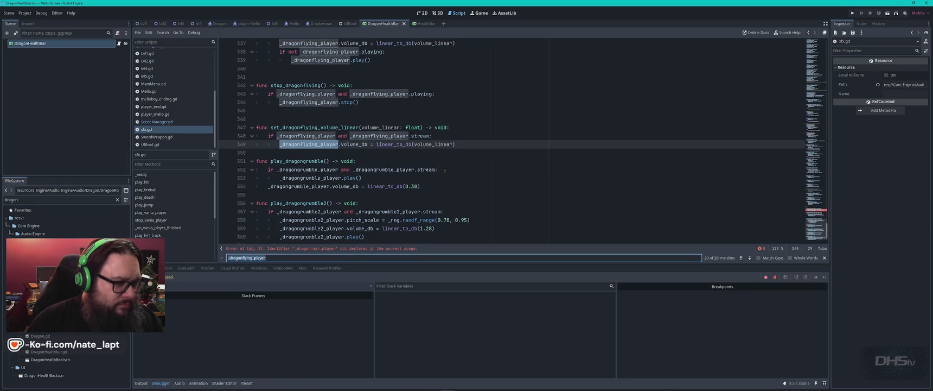
key("Return")
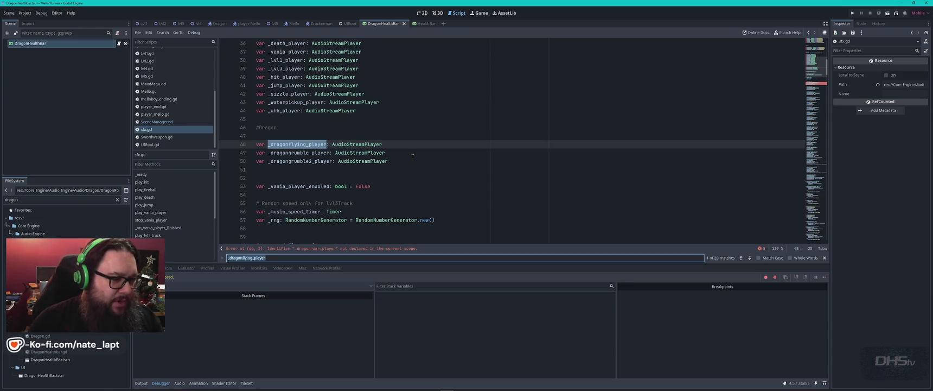
Step: Duplicate the _dragonflying_player declaration as _dragonroar_player, save sfx.gd, and run the game
left_click_drag(257, 135, 393, 142)
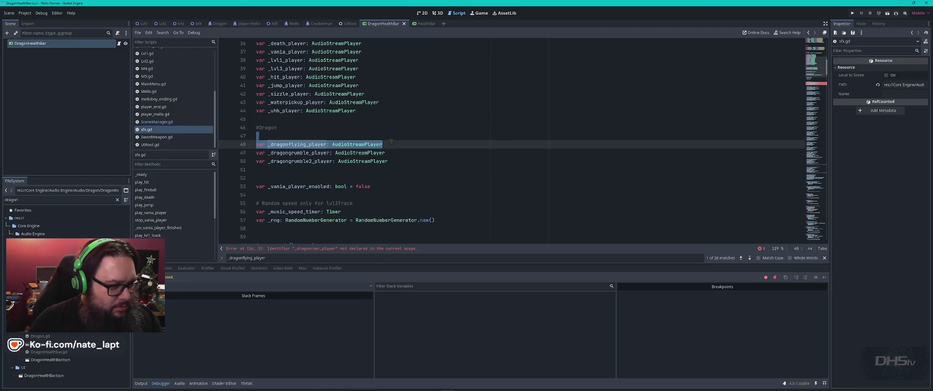
key("ctrl+shift+d")
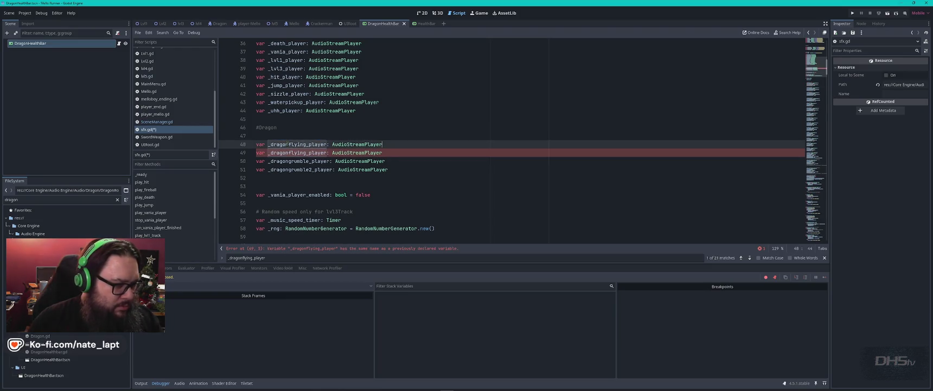
left_click_drag(297, 144, 310, 144)
type("roa")
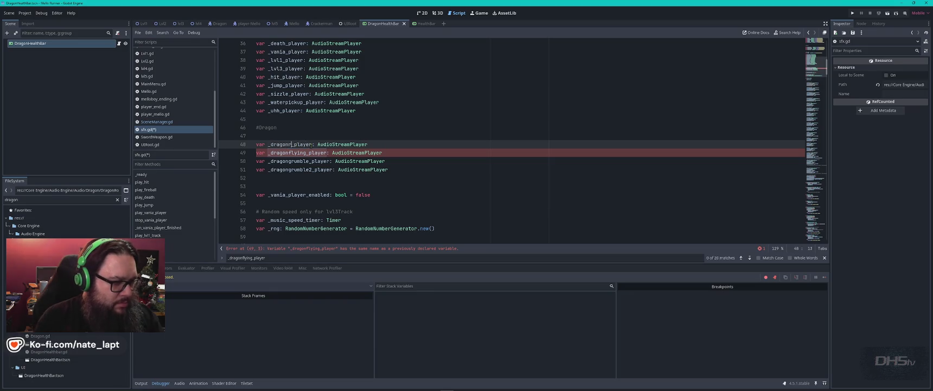
type("r")
left_click(429, 129)
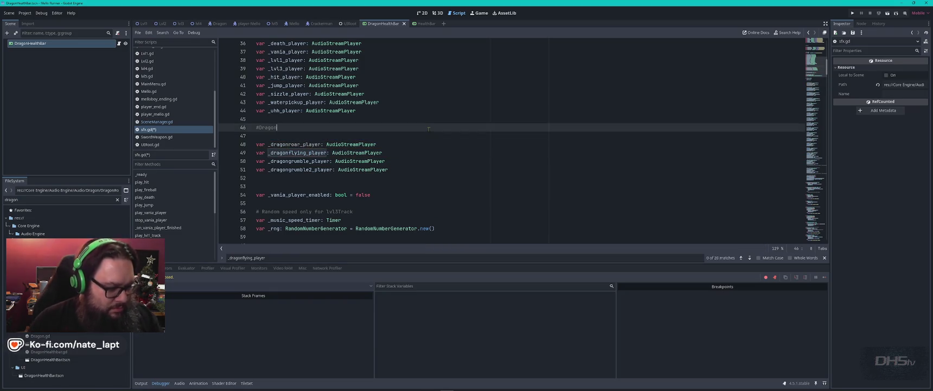
key("ctrl+s")
key("F5")
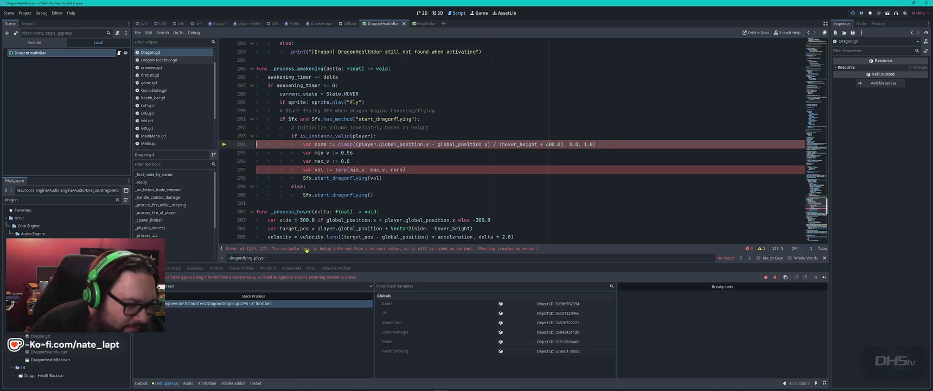
Step: Copy the Dragon.gd line 294 error message from the Godot debugger
left_click(306, 249)
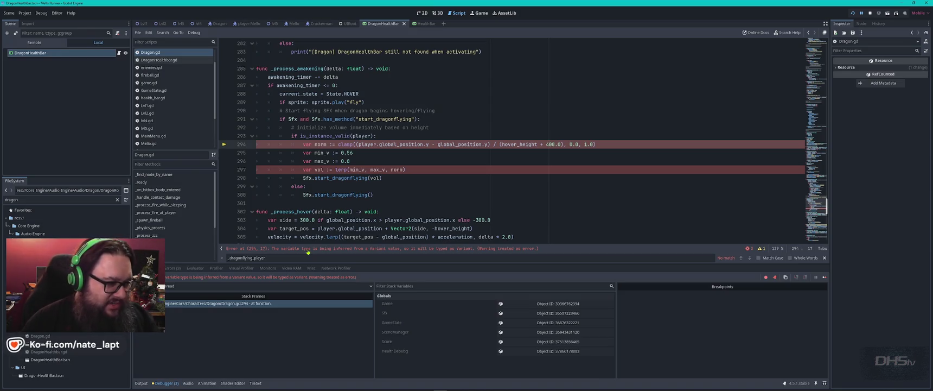
right_click(308, 251)
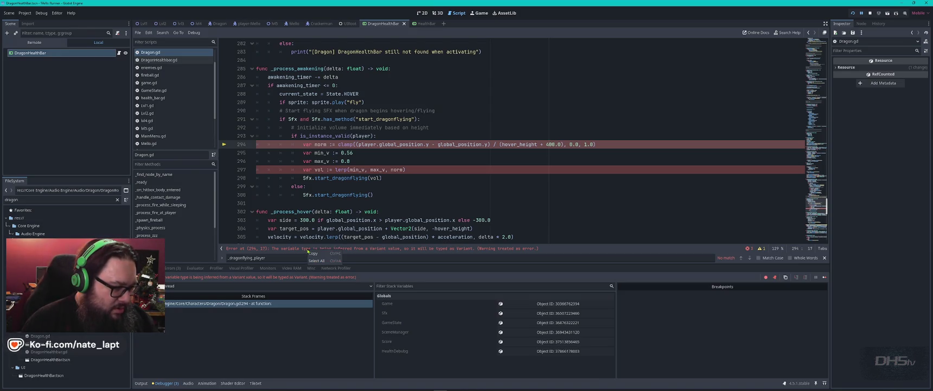
left_click(313, 254)
Step: Close the running game window and bring Visual Studio Code to the front
key("alt+Tab")
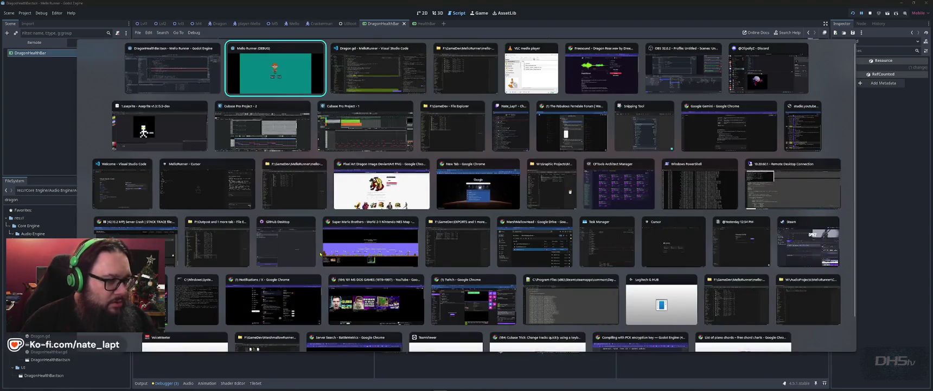
key("alt+F4")
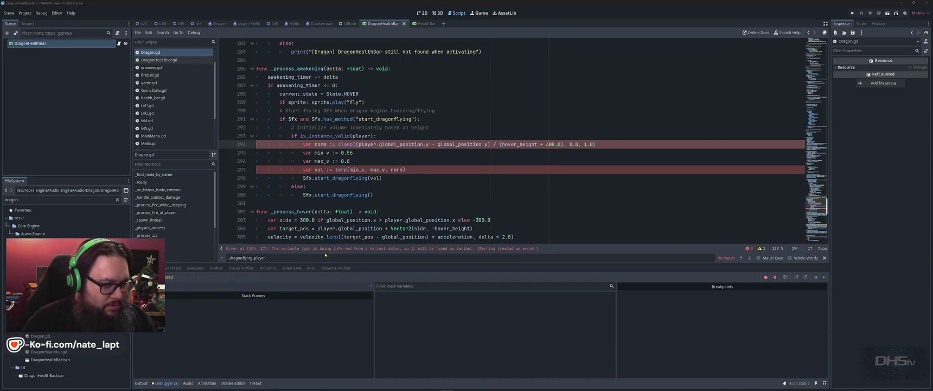
key("alt+Tab")
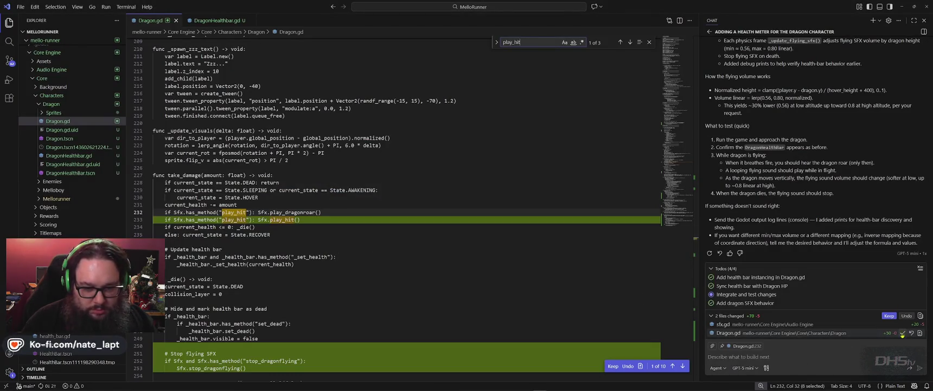
Step: Accept the assistant's pending edits and paste the line 294 error into the Copilot chat
left_click(889, 315)
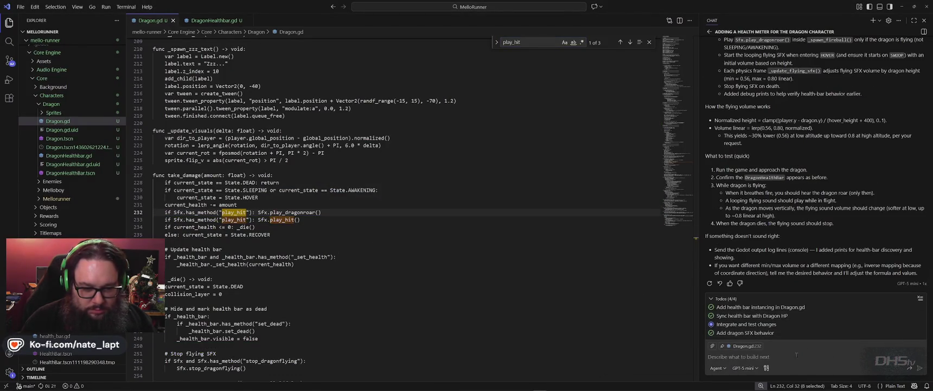
type("Error at (294, 17): The variable type is being inferred from a Variant value, so it will be typed as Variant. (Warning treated as error.)")
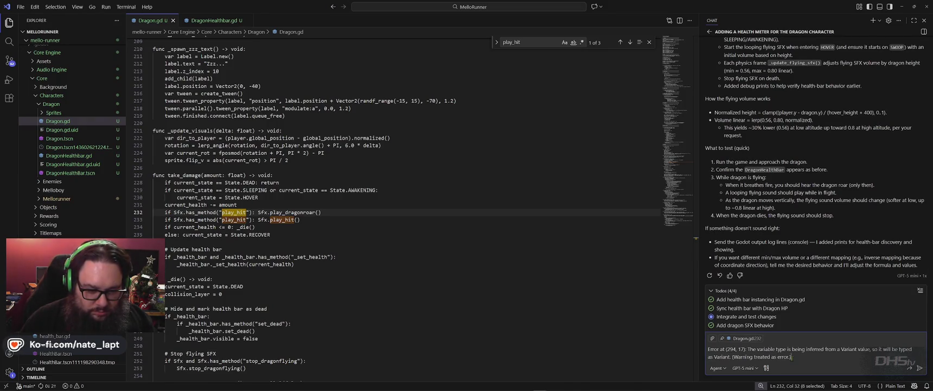
key("alt+Tab")
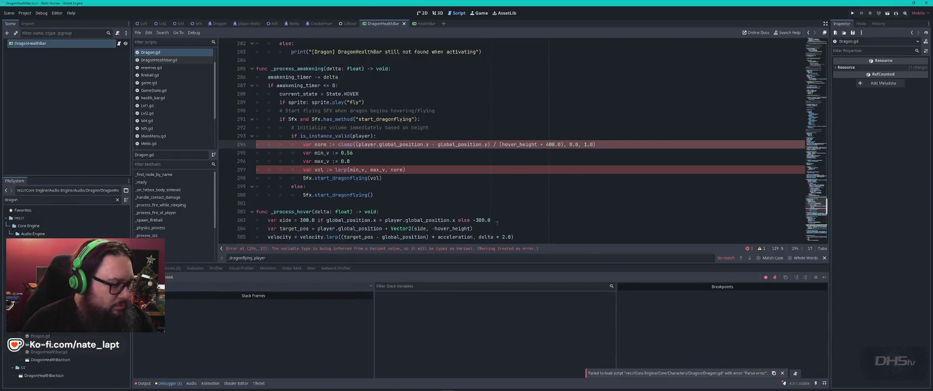
key("alt+Tab")
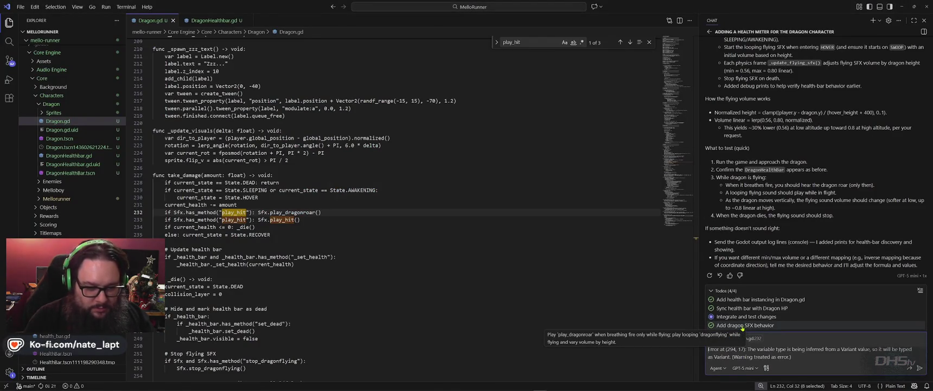
Step: Send the error with a dragon.gd reference so the assistant types norm, min_v, max_v, vol as float
key("shift+Return")
type("dragon")
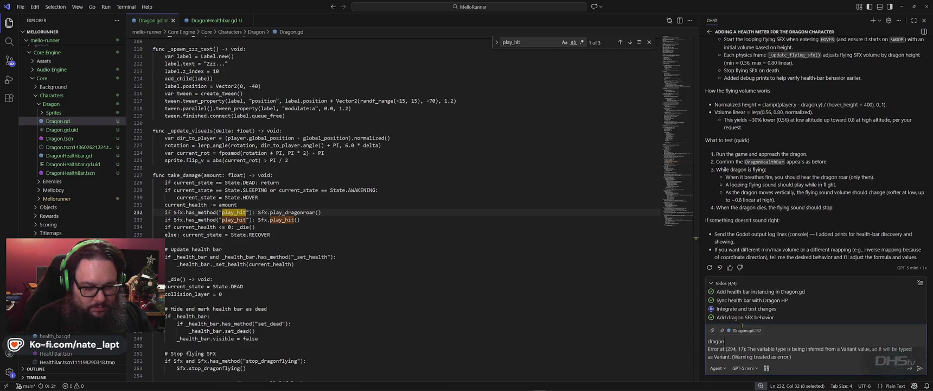
type(".gd")
key("Return")
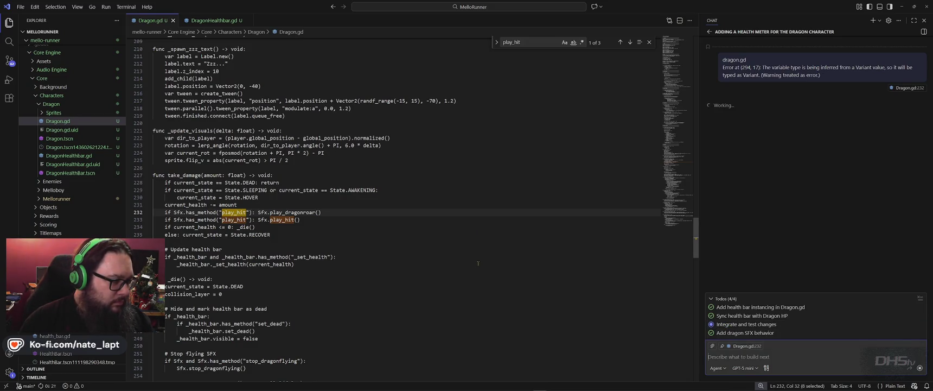
key("alt+Tab")
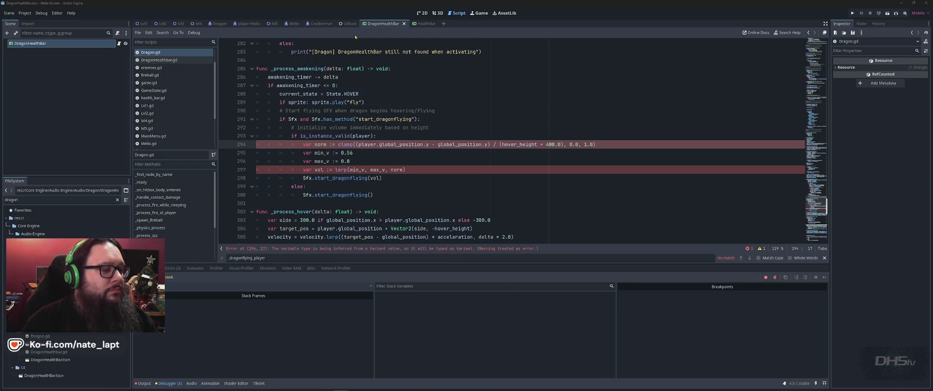
key("alt+Tab")
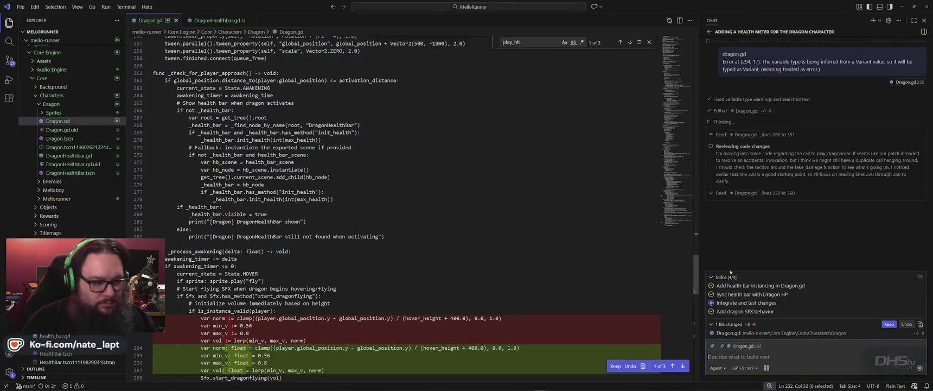